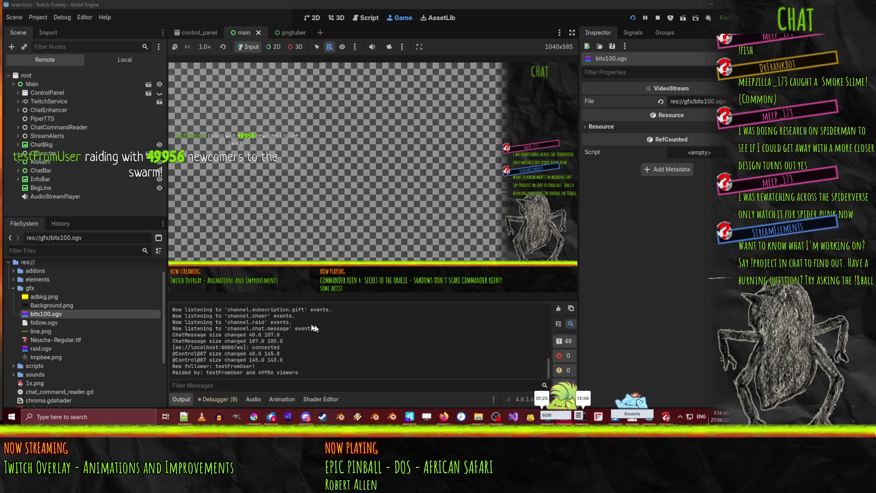
# - Review the nine script errors in the Debugger, then expand StreamAlerts in the remote scene tree
pyautogui.click(217, 396)
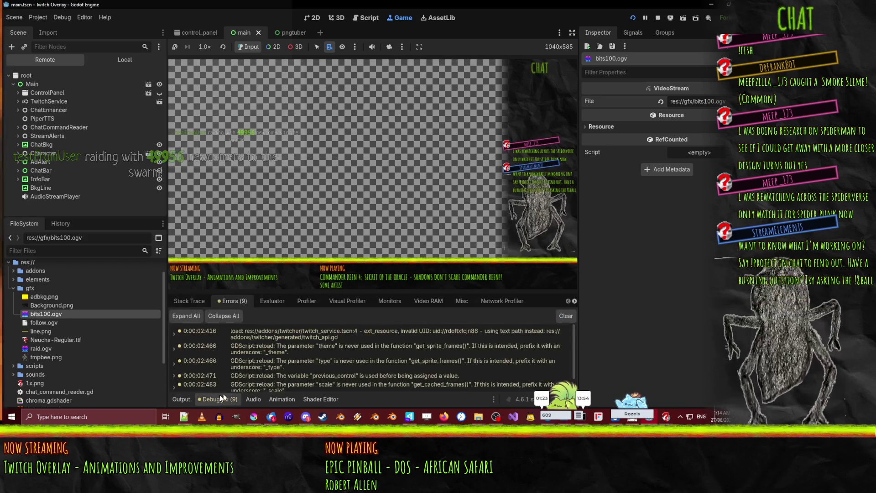
pyautogui.scroll(3, 315, 372)
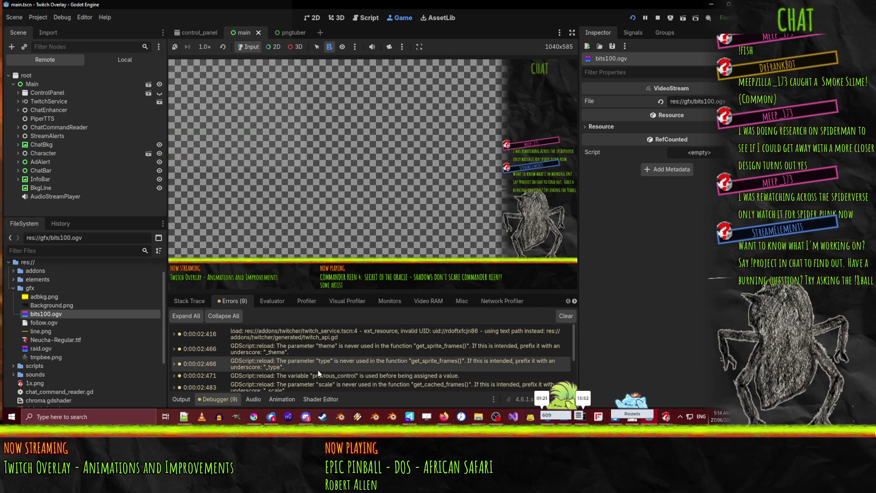
pyautogui.scroll(-5, 318, 369)
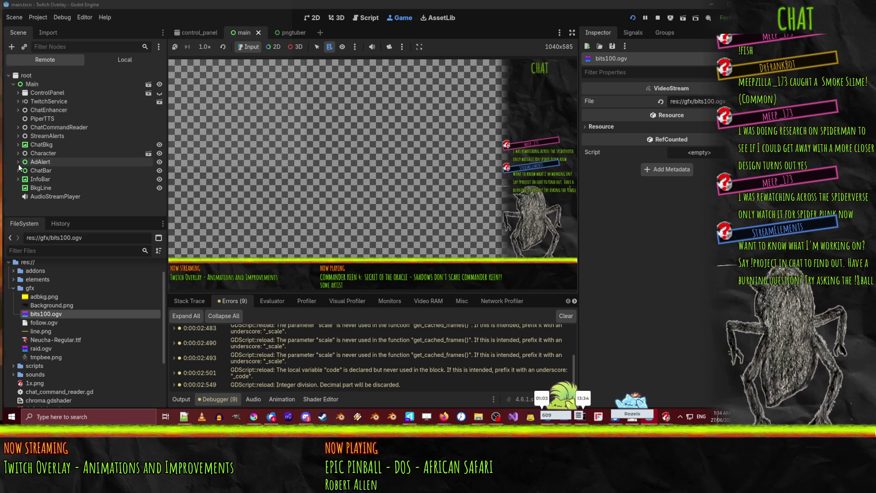
pyautogui.click(17, 136)
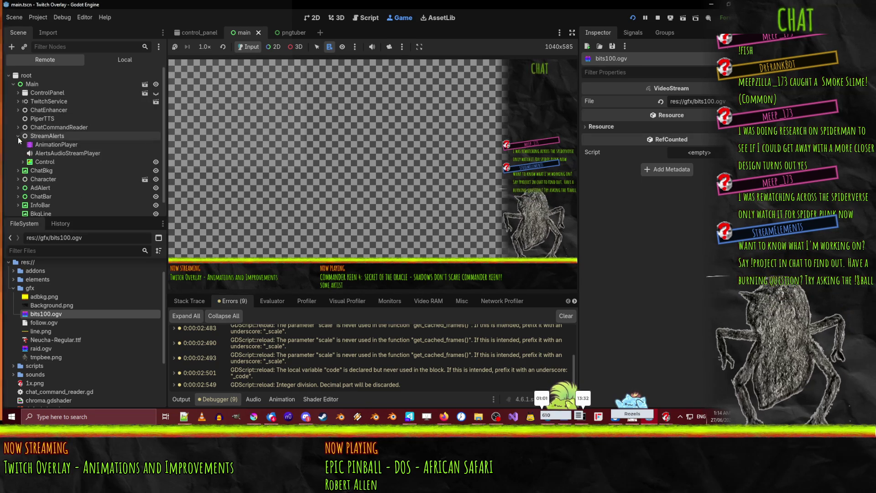
# - Check the live VideoStreamPlayer under Control/TextureRect, then open AnimationPlayer's raid animation
pyautogui.click(23, 161)
pyautogui.click(28, 170)
pyautogui.click(53, 179)
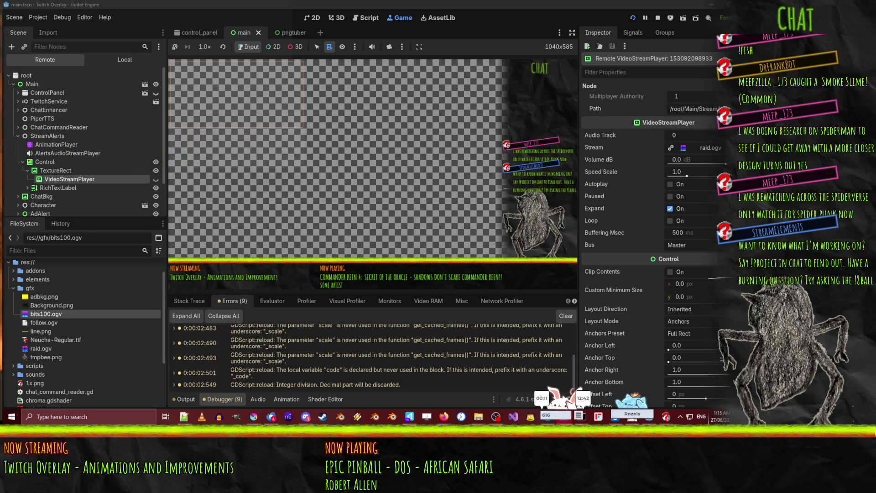
pyautogui.press('Up')
pyautogui.press('Up')
pyautogui.press('Up')
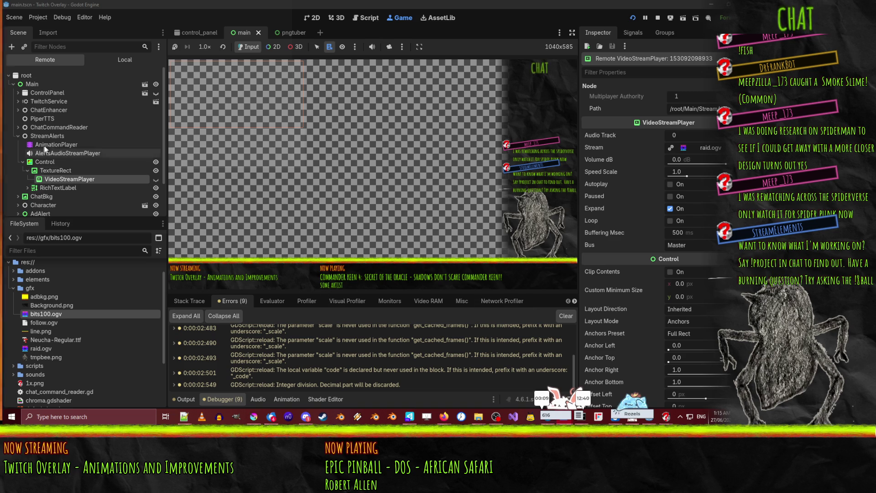
pyautogui.click(287, 399)
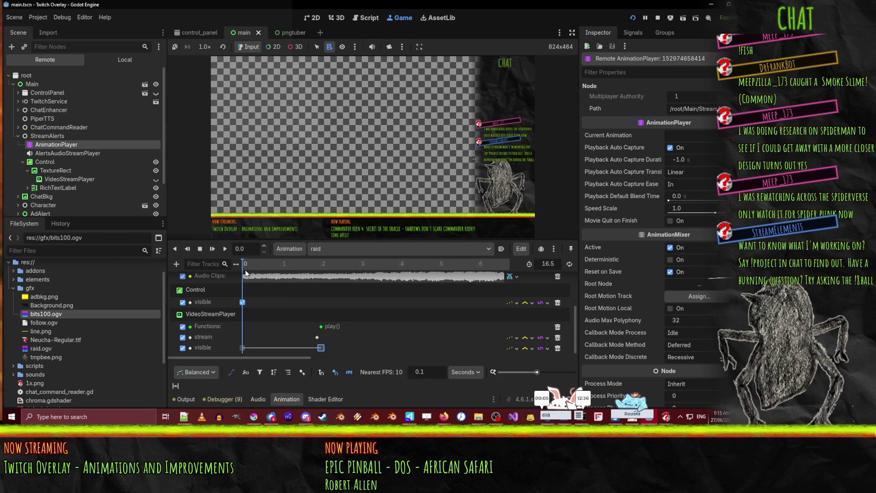
# - Duplicate the play() key near 2.0 s and shift the copy to 2.05 s
pyautogui.moveTo(245, 270); pyautogui.dragTo(321, 264)
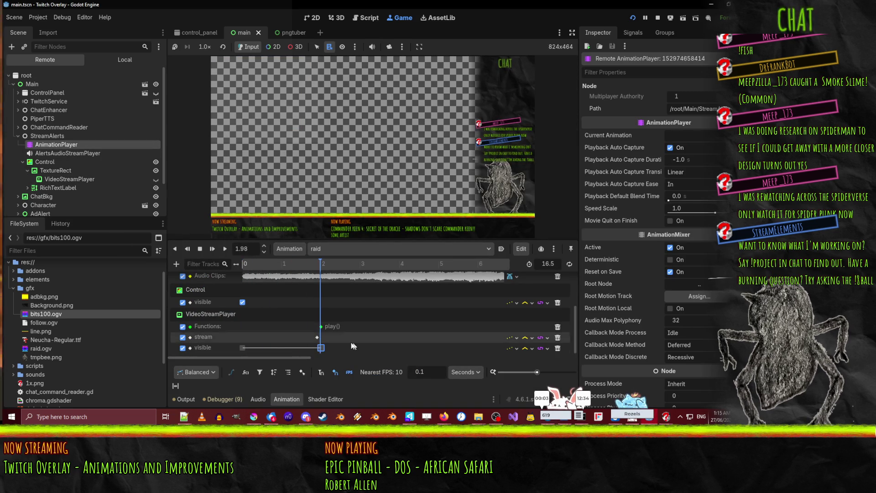
pyautogui.click(321, 328)
pyautogui.rightClick(321, 328)
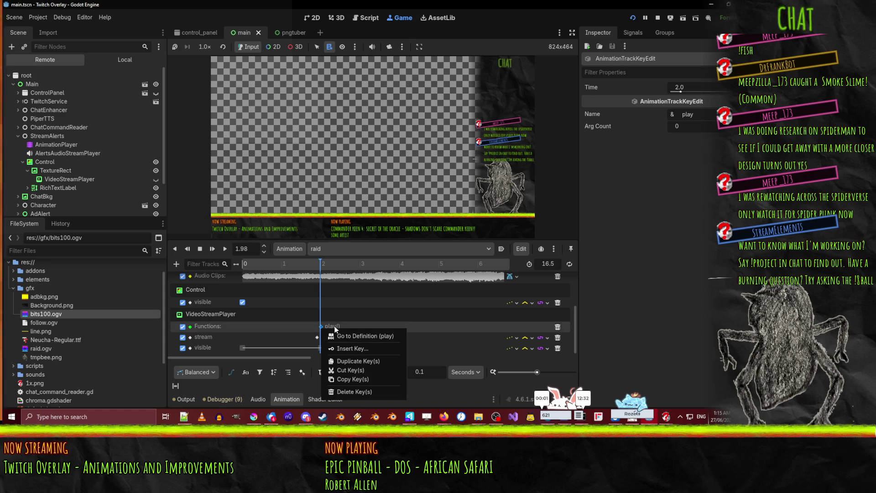
pyautogui.click(352, 361)
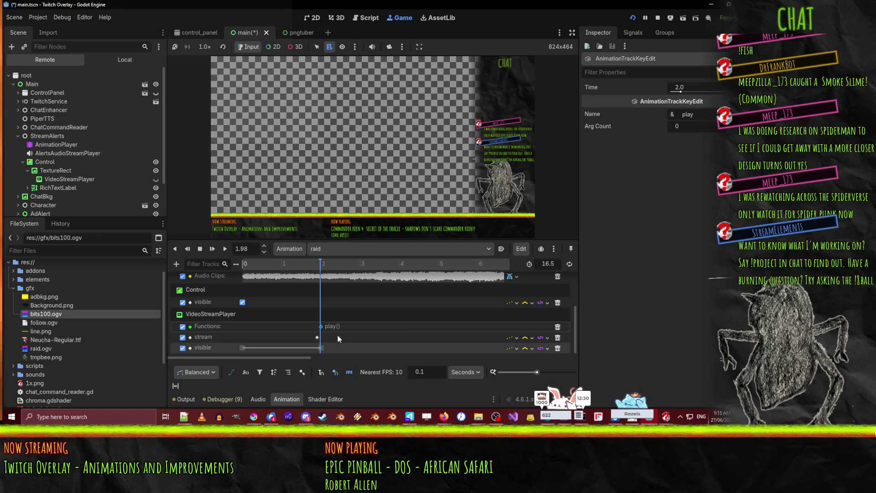
pyautogui.click(324, 264)
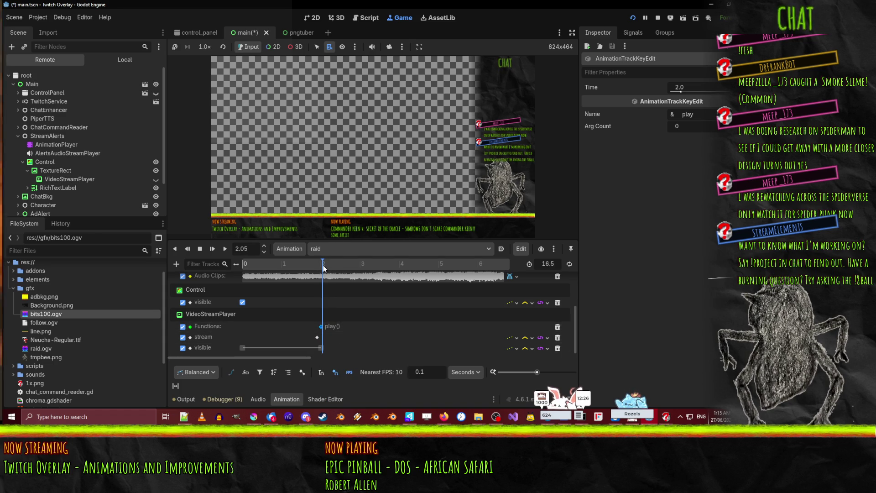
pyautogui.moveTo(321, 326); pyautogui.dragTo(323, 327)
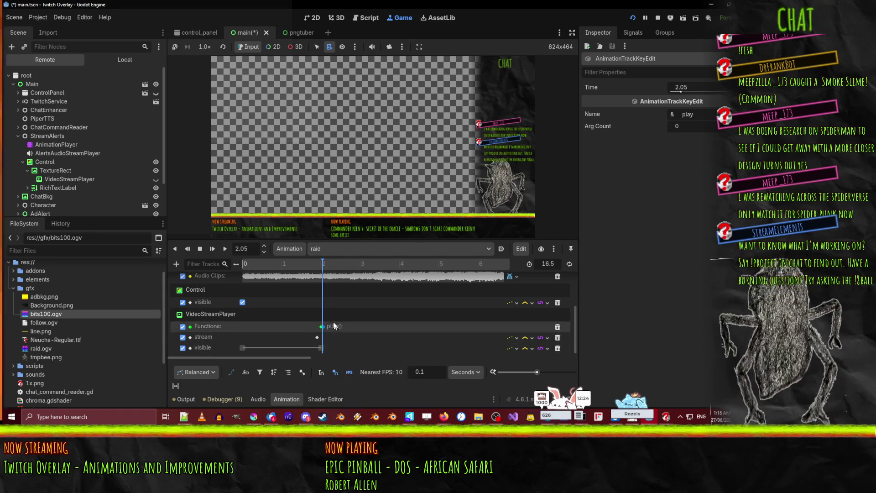
# - Add further play() key copies at 2.21 s and 2.29 s, then rewind to the start
pyautogui.click(330, 265)
pyautogui.press('[')
pyautogui.click(332, 267)
pyautogui.press('[')
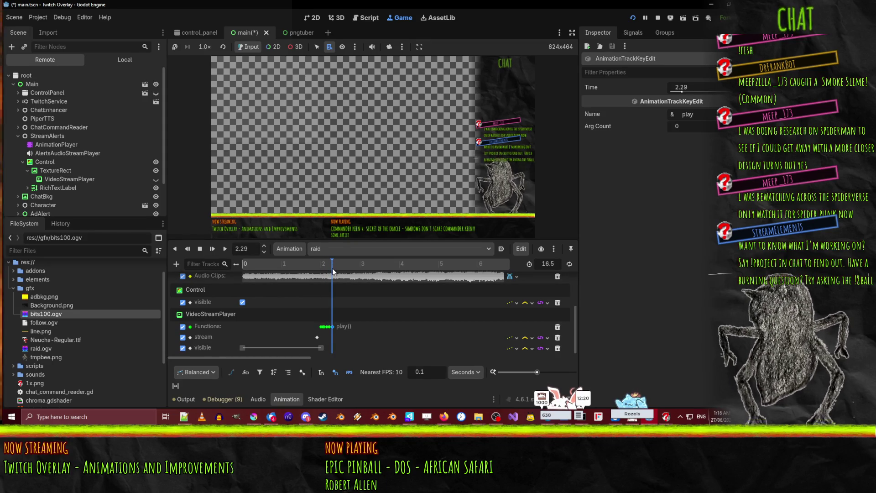
pyautogui.moveTo(330, 267); pyautogui.dragTo(244, 268)
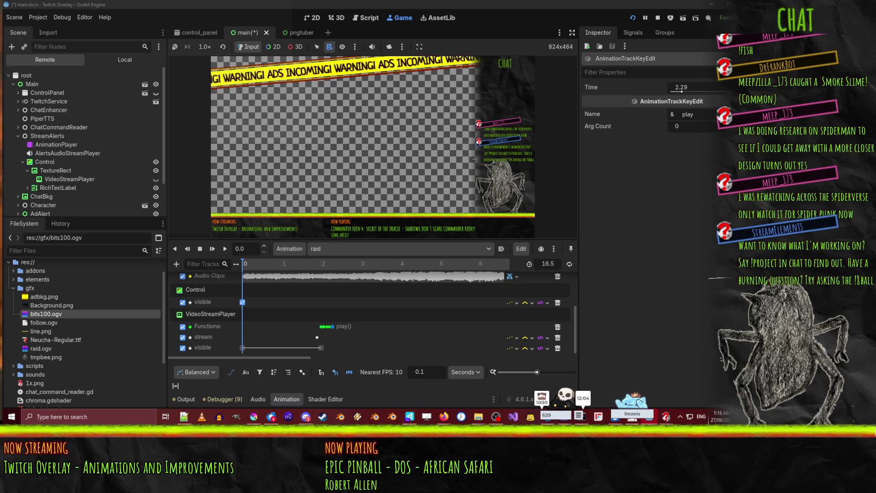
# - Watch the raid alert, pausing to inspect the live VideoStreamPlayer's raid.ogv stream settings
pyautogui.click(176, 400)
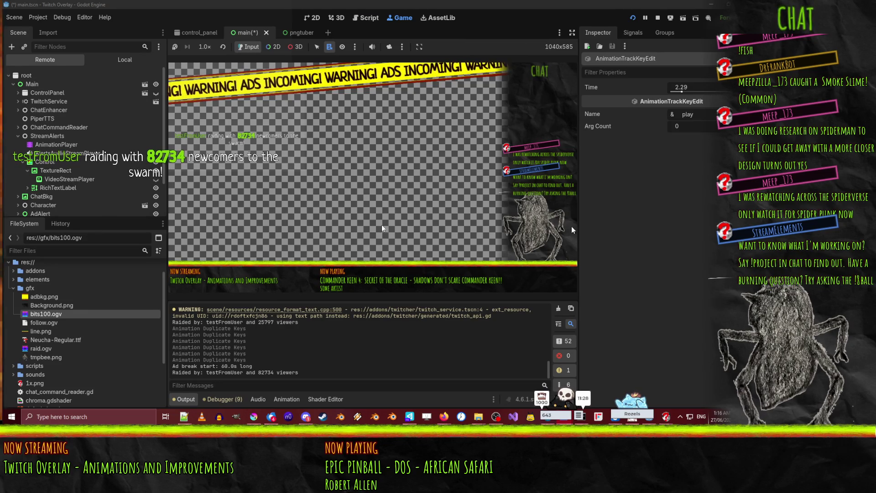
pyautogui.click(645, 17)
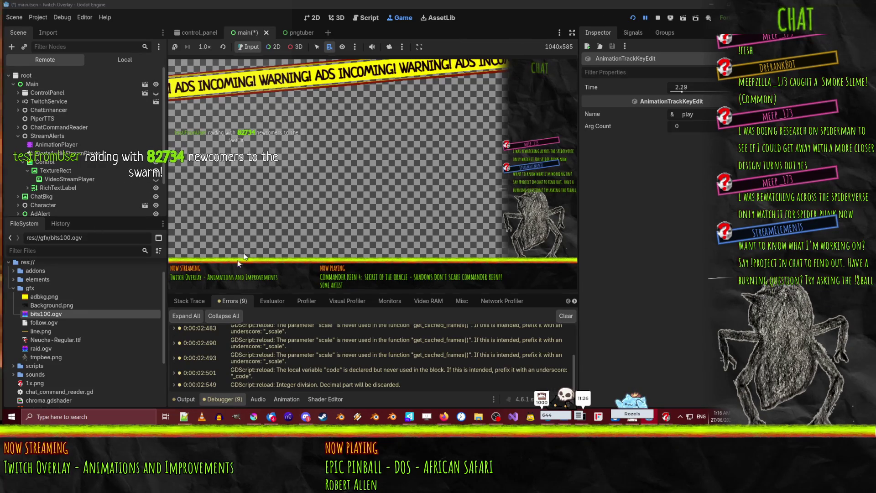
pyautogui.click(64, 180)
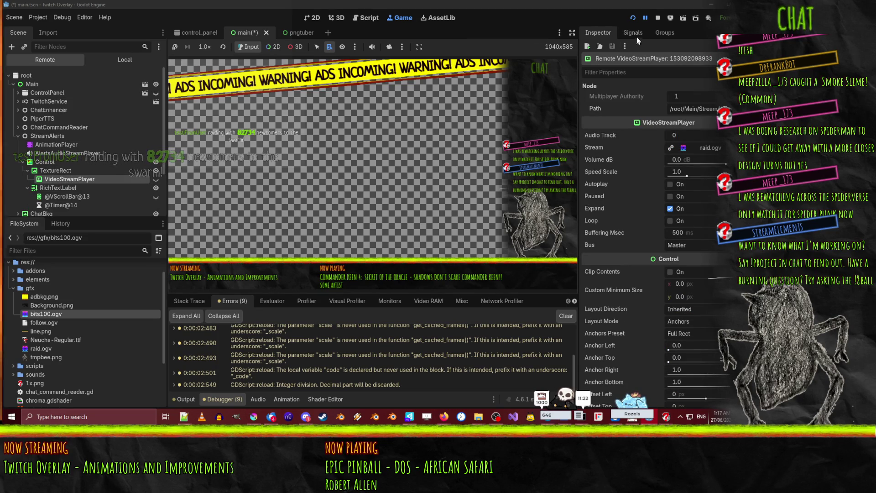
pyautogui.click(646, 18)
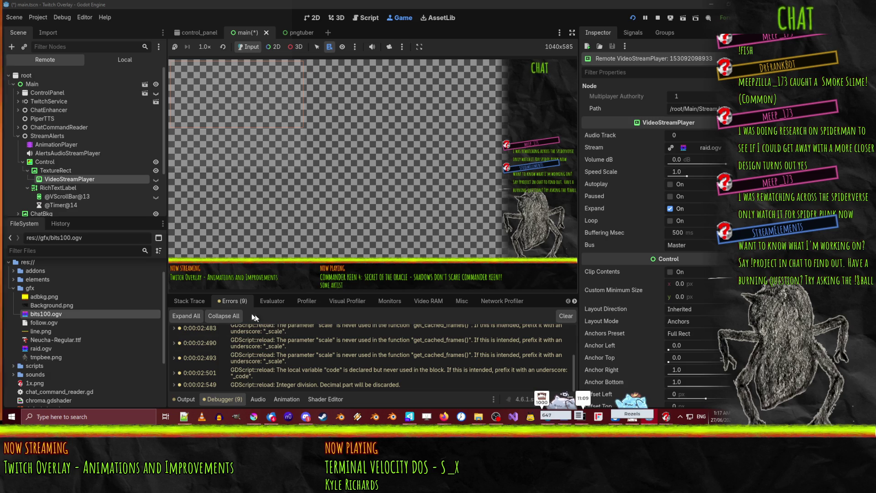
# - Stop the overlay and delete one of the stacked play() keys in the raid animation
pyautogui.click(658, 18)
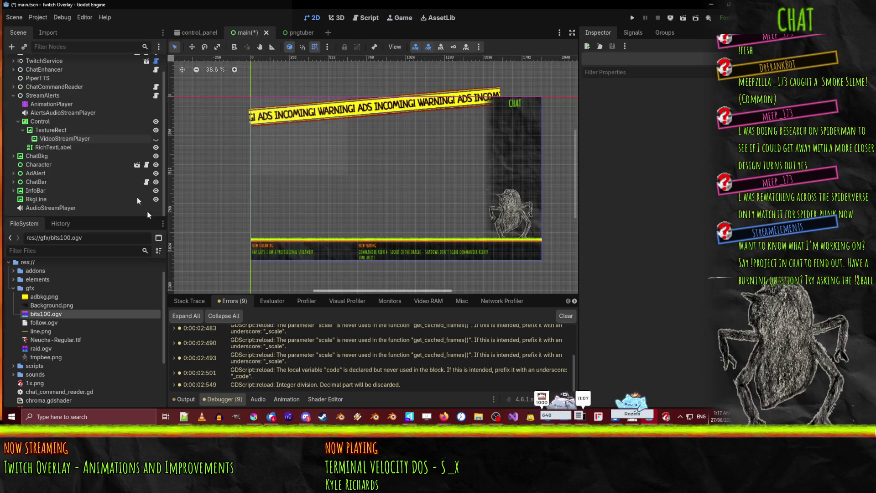
pyautogui.click(45, 105)
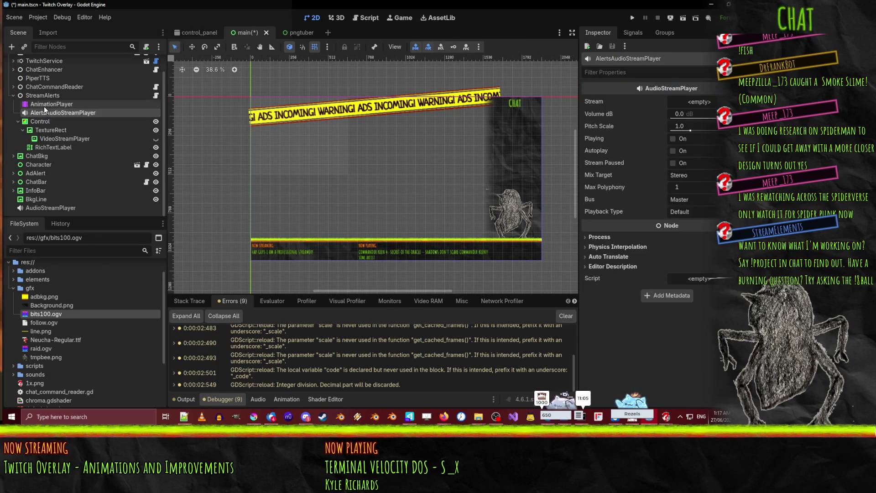
pyautogui.click(322, 327)
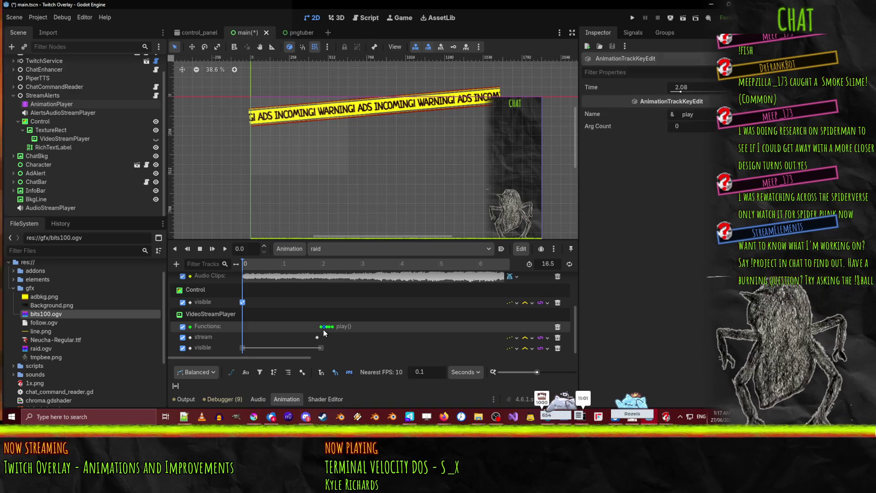
pyautogui.moveTo(322, 328); pyautogui.dragTo(329, 327)
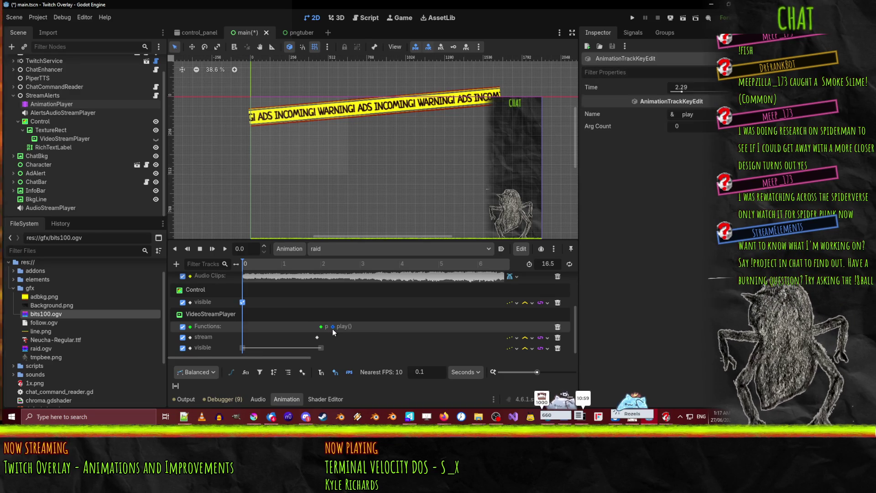
pyautogui.press('Delete')
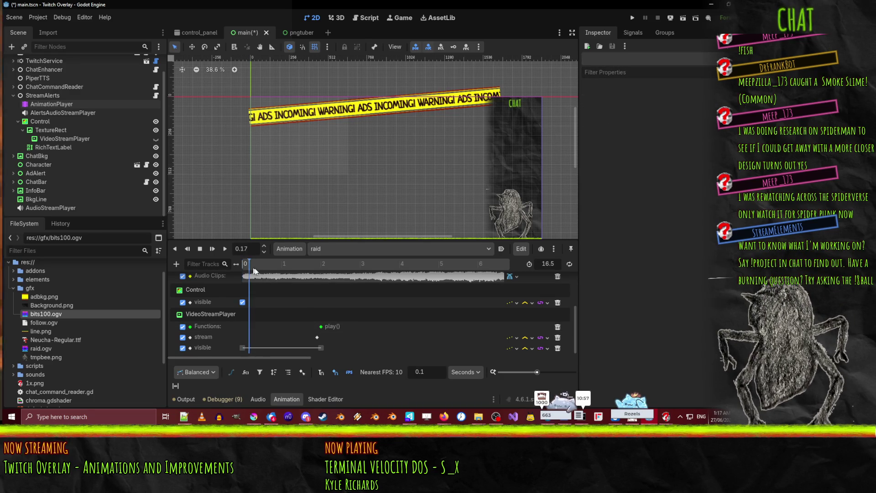
# - Insert a stop() method key on the Functions track around 1.8 s
pyautogui.click(317, 264)
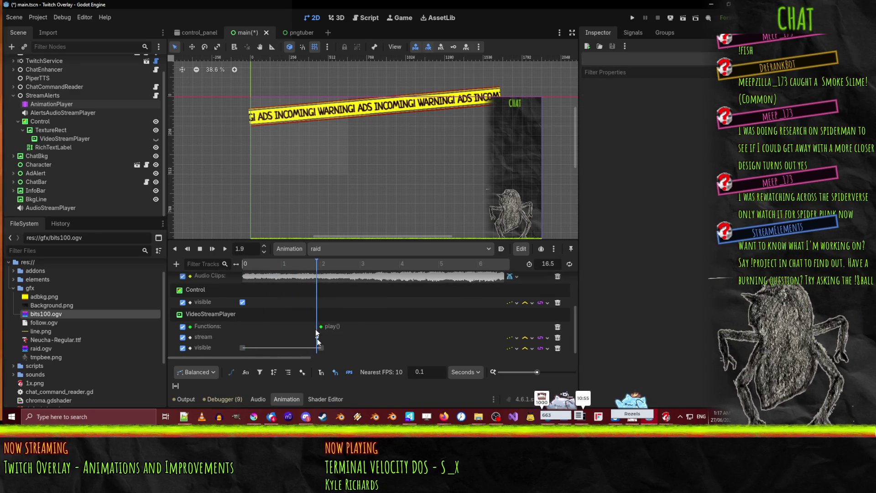
pyautogui.click(314, 264)
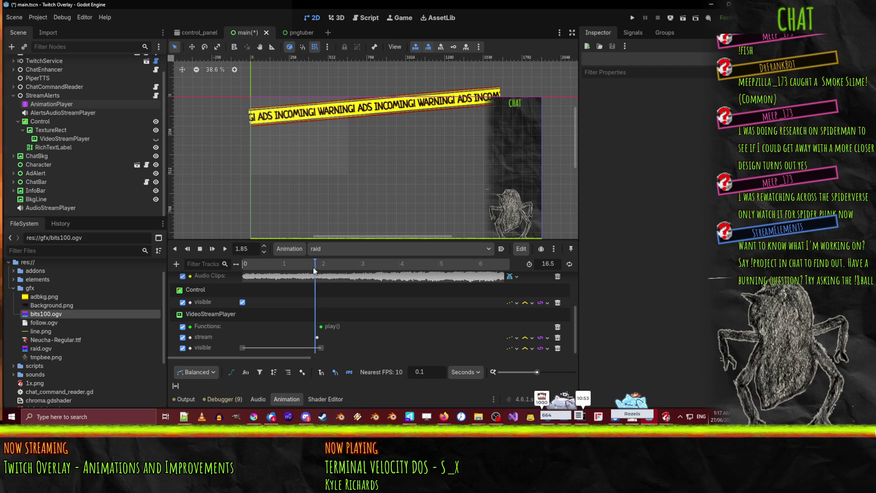
pyautogui.rightClick(310, 327)
pyautogui.click(322, 333)
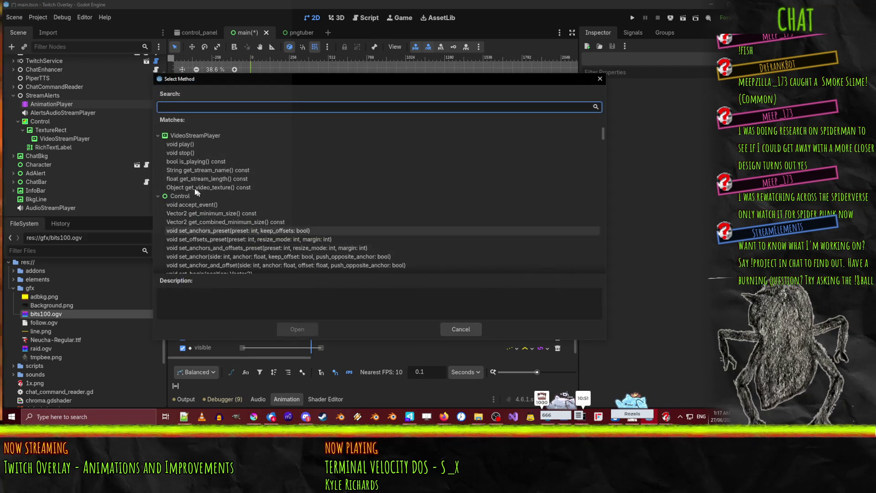
pyautogui.click(204, 154)
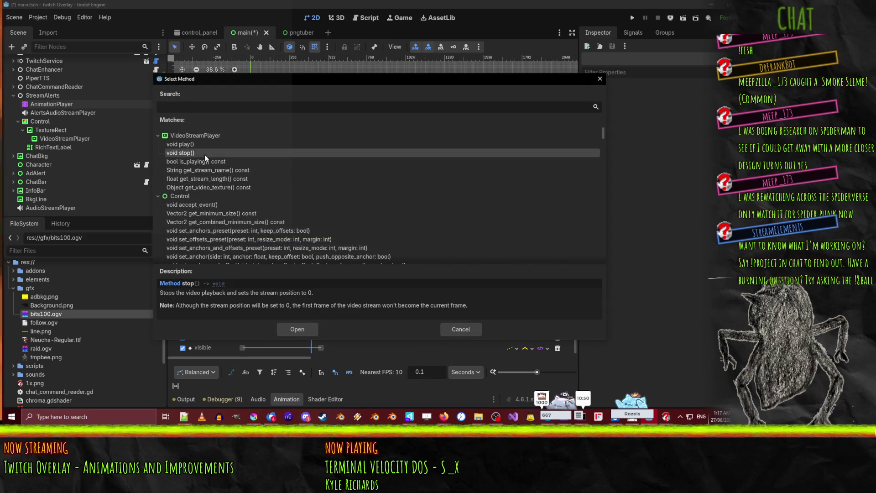
pyautogui.click(297, 331)
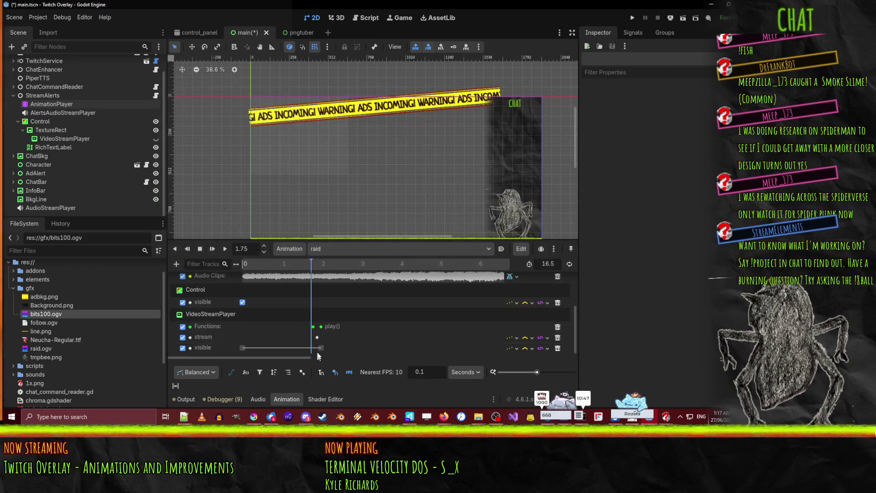
pyautogui.click(313, 327)
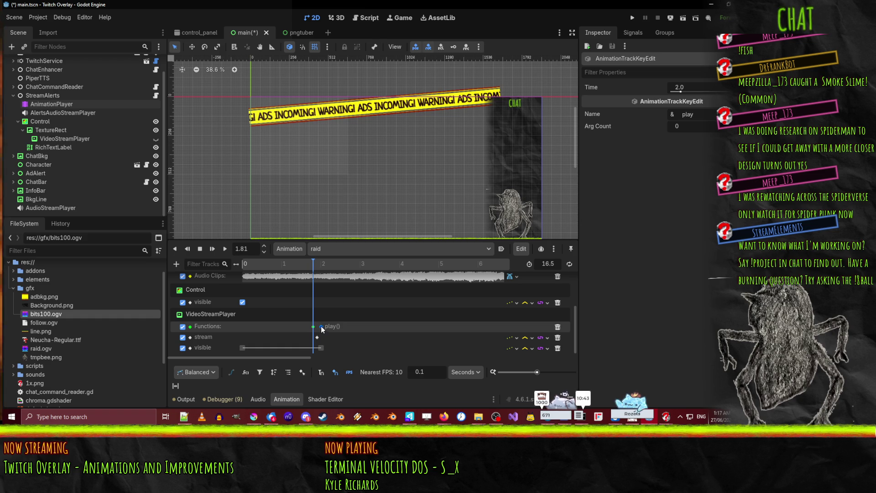
# - Place the stop() key at 1.82 s before play(), save the scene, and run the project
pyautogui.click(321, 326)
pyautogui.click(314, 264)
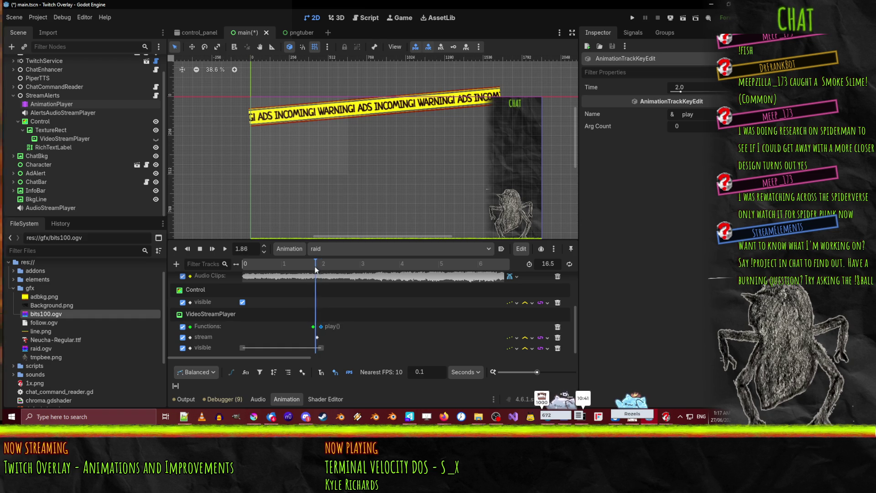
pyautogui.moveTo(313, 325); pyautogui.dragTo(243, 332)
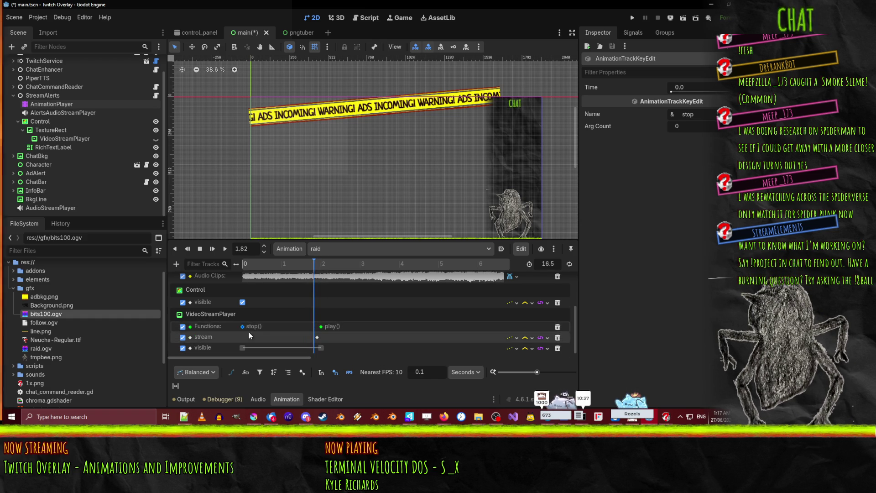
pyautogui.hotkey('ctrl', 'd')
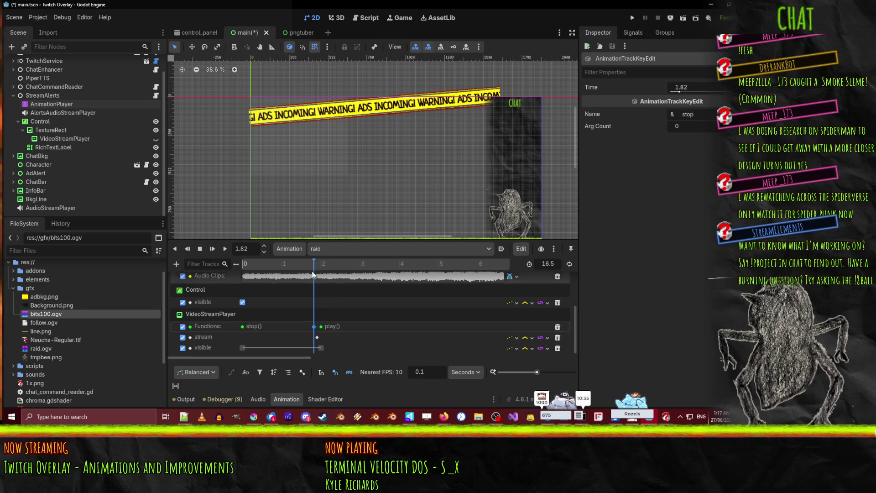
pyautogui.hotkey('ctrl', 's')
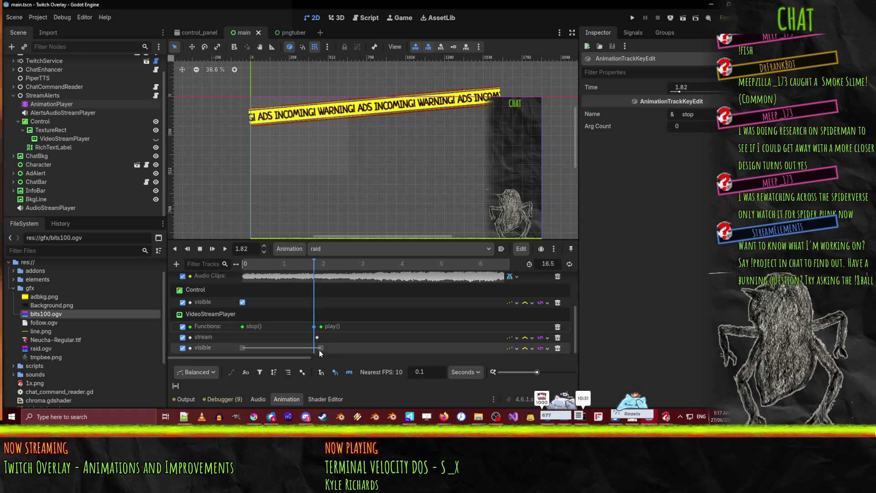
pyautogui.click(633, 19)
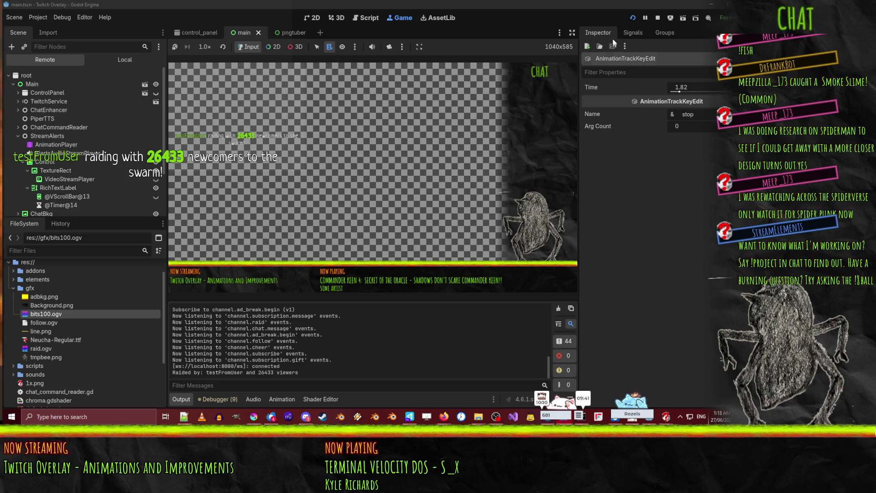
# - Pause to inspect the live video player, then stop the run and reselect AnimationPlayer
pyautogui.click(647, 17)
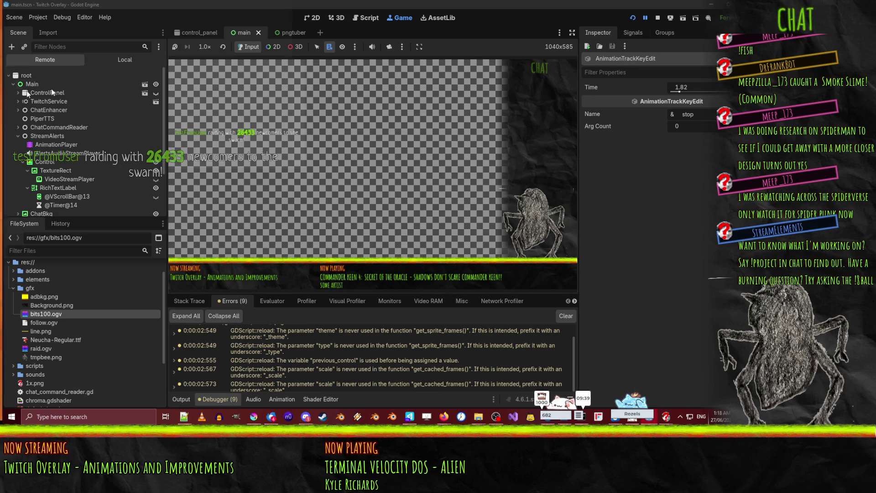
pyautogui.click(63, 180)
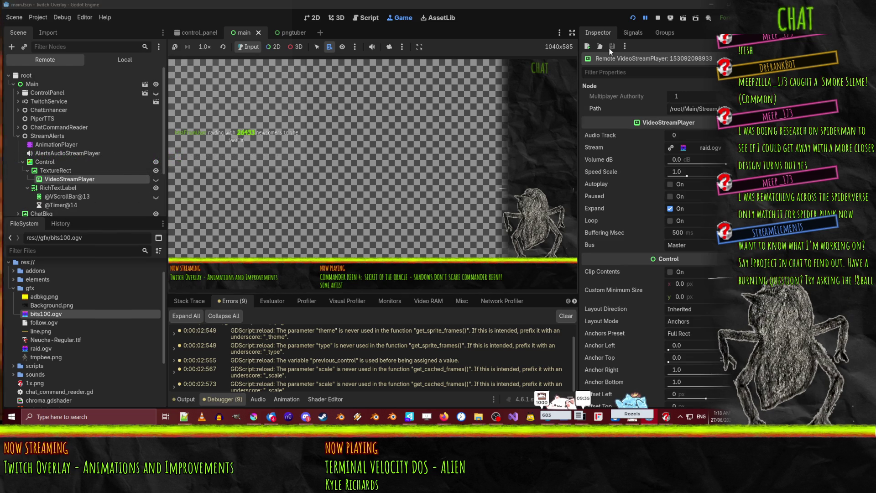
pyautogui.click(644, 17)
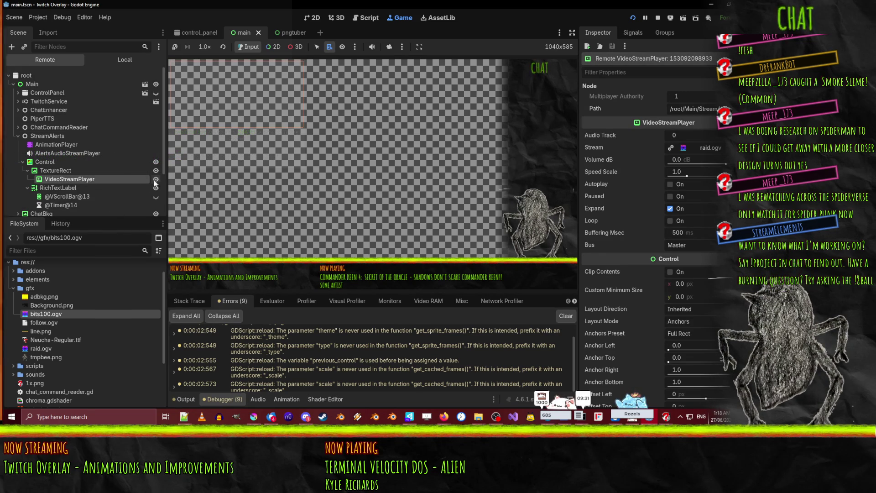
pyautogui.click(658, 19)
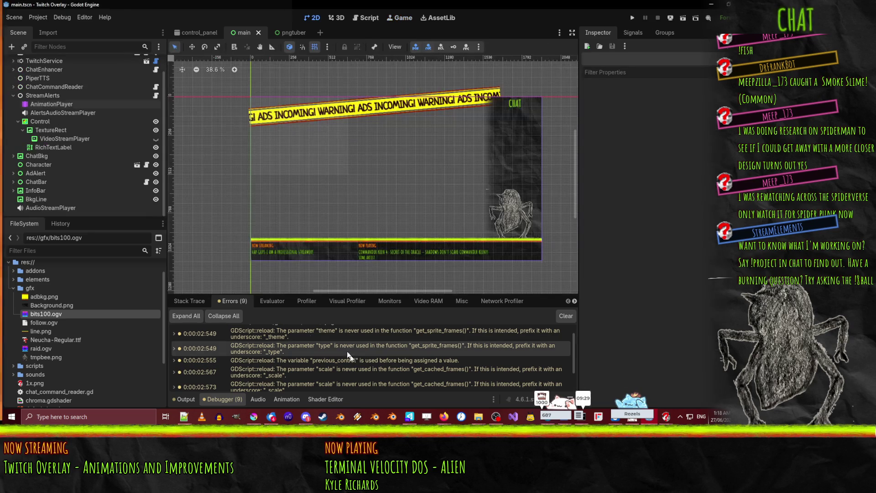
pyautogui.click(51, 104)
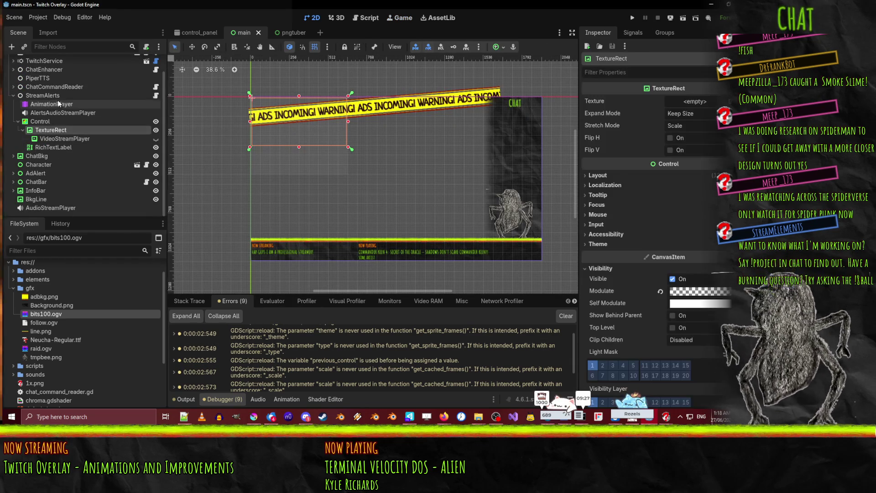
# - Turn the VideoStreamPlayer's visible key at 2.0 s on, save, and rerun the overlay
pyautogui.click(319, 348)
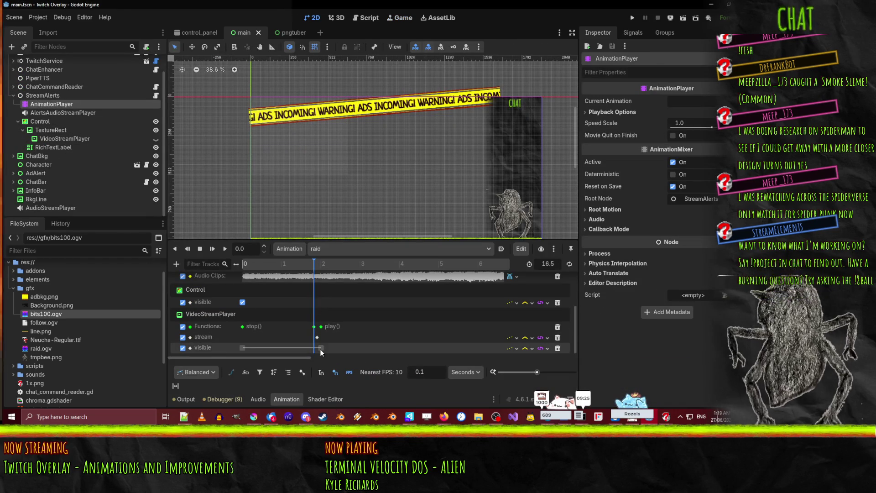
pyautogui.click(673, 115)
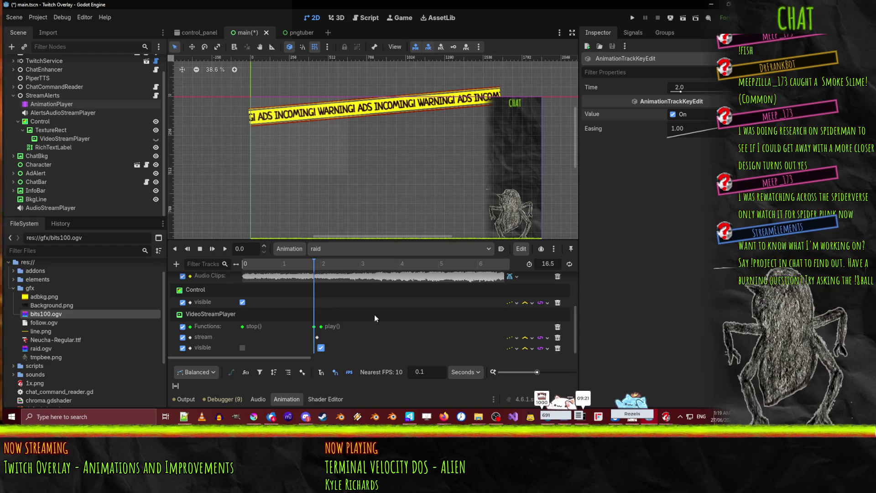
pyautogui.hotkey('ctrl', 's')
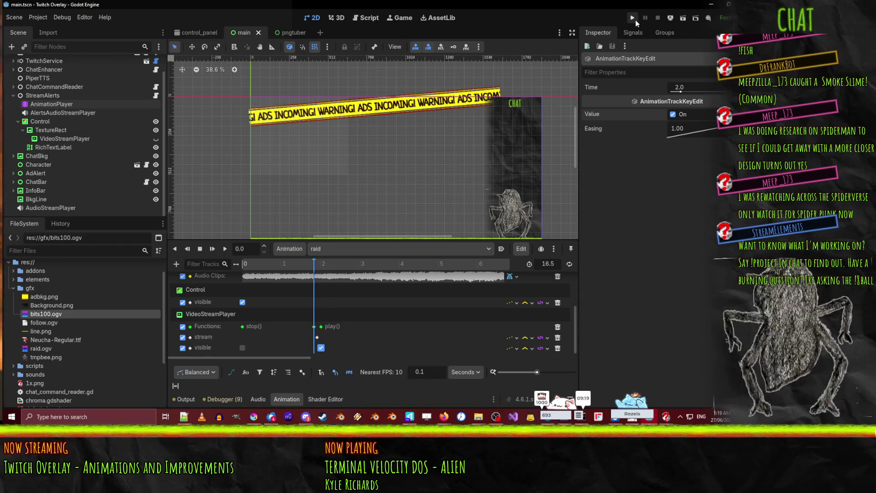
pyautogui.click(635, 20)
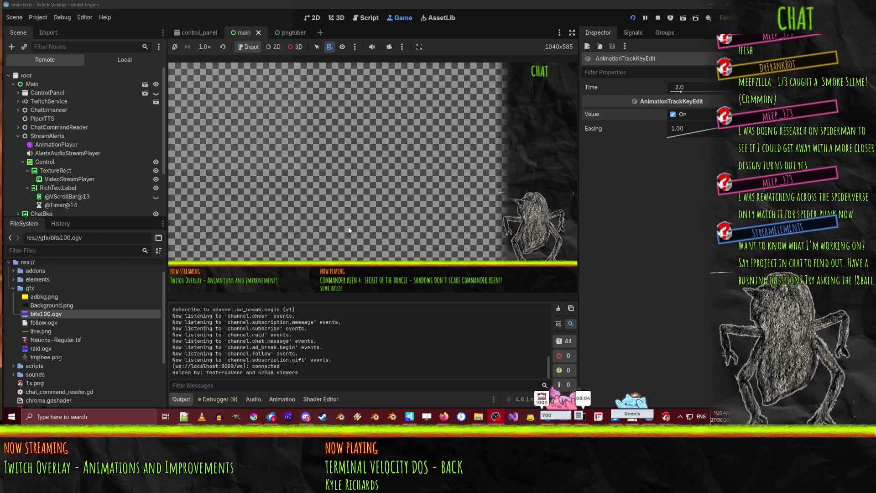
# - Stop the run, set the Control's ColorRect colour alpha to 0 (ffffff00), and save
pyautogui.click(658, 17)
pyautogui.click(299, 166)
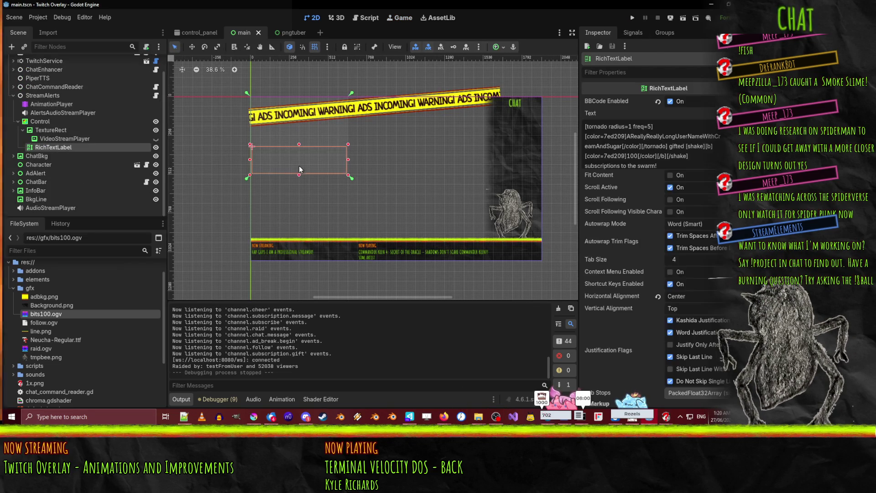
pyautogui.click(56, 123)
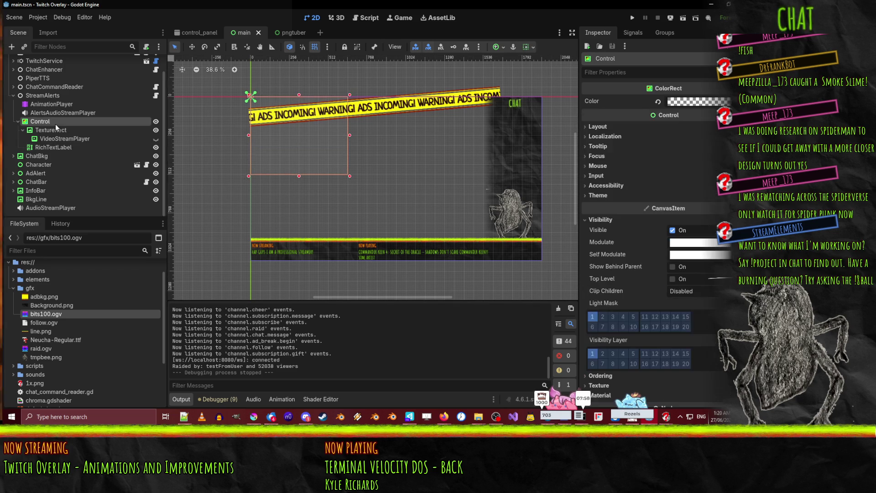
pyautogui.click(715, 104)
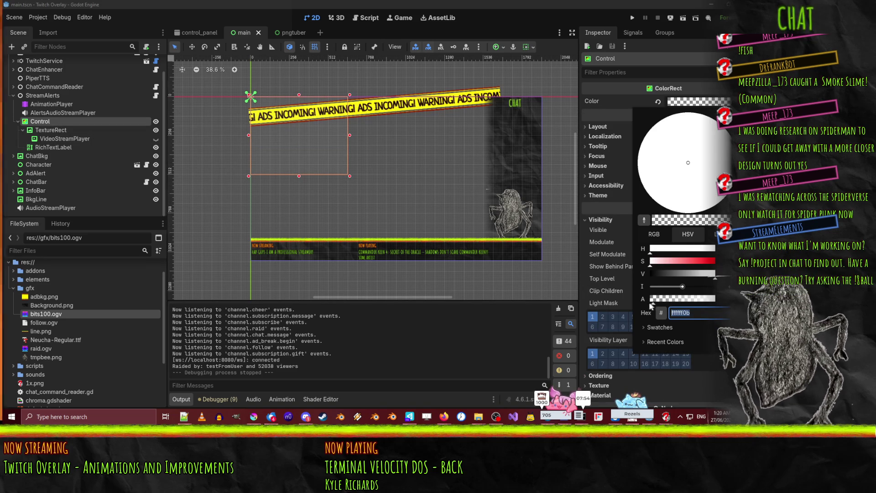
pyautogui.moveTo(651, 300); pyautogui.dragTo(619, 299)
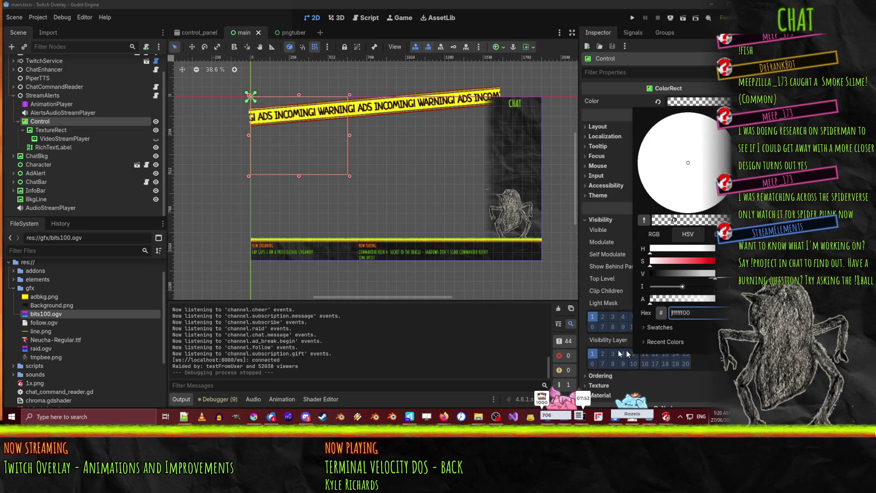
pyautogui.click(377, 233)
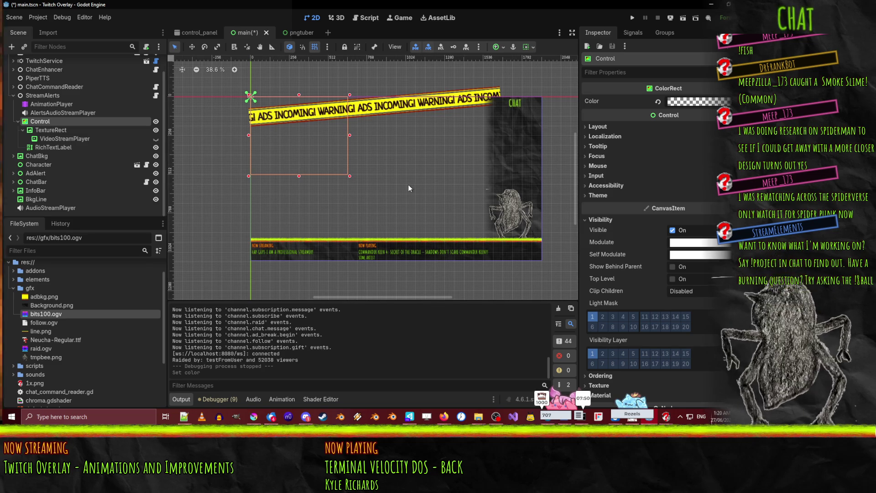
pyautogui.hotkey('ctrl', 's')
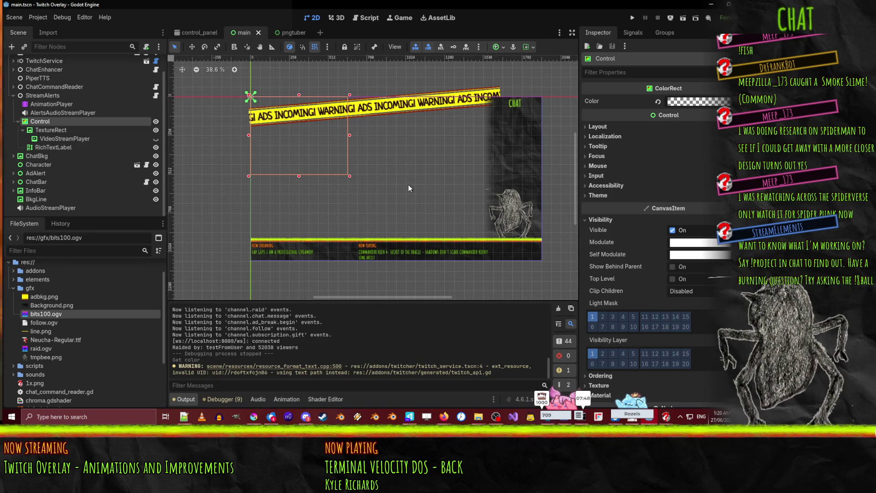
# - Toggle the VideoStreamPlayer's visibility off and back on, and browse the scene tree
pyautogui.click(155, 139)
pyautogui.click(156, 138)
pyautogui.click(51, 130)
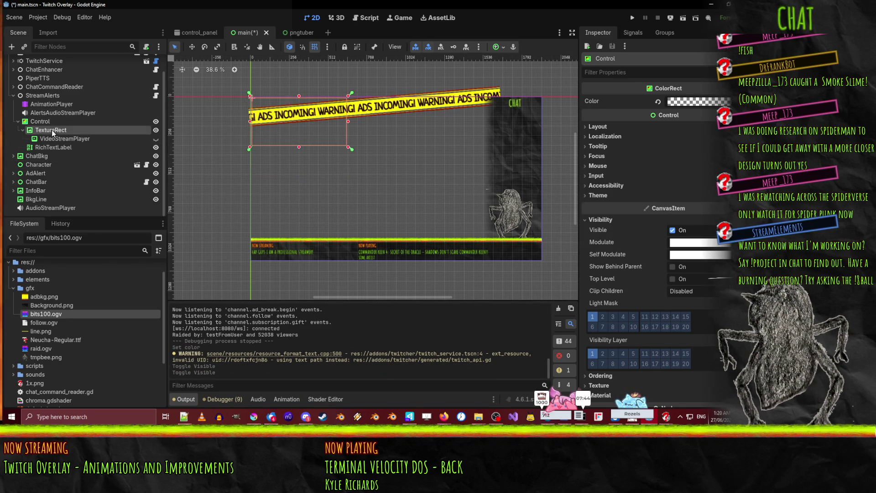
pyautogui.click(49, 122)
pyautogui.scroll(-3, 674, 193)
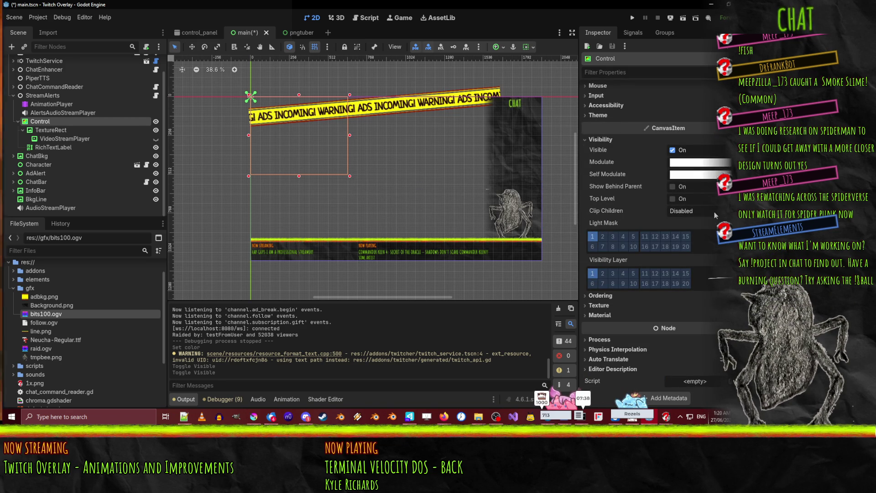
# - Select TextureRect, VideoStreamPlayer and RichTextLabel nodes in turn, then save the scene
pyautogui.click(64, 130)
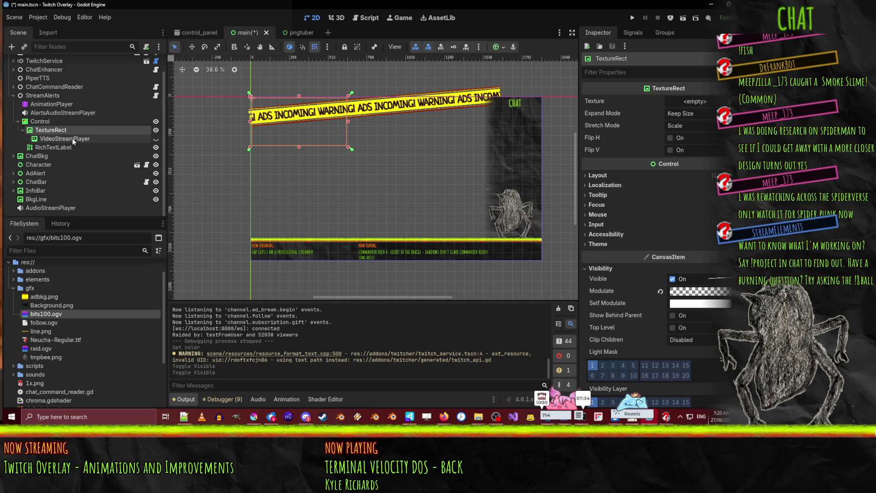
pyautogui.click(72, 138)
pyautogui.click(67, 148)
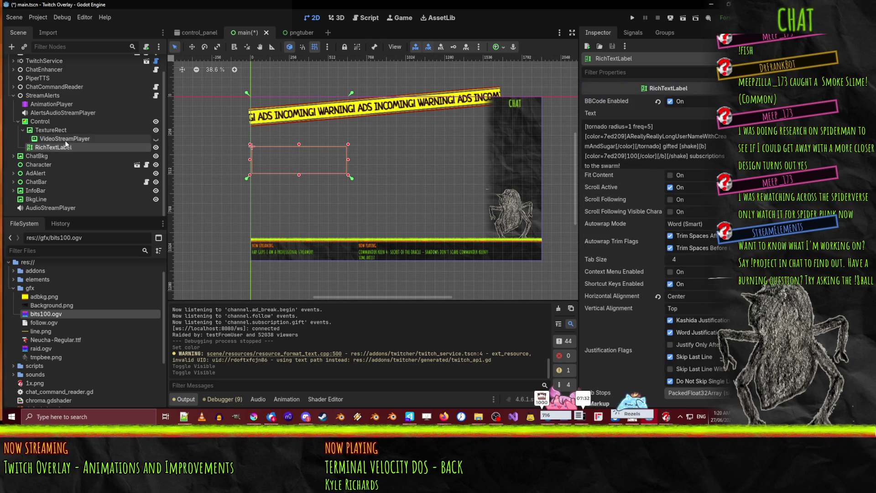
pyautogui.click(50, 130)
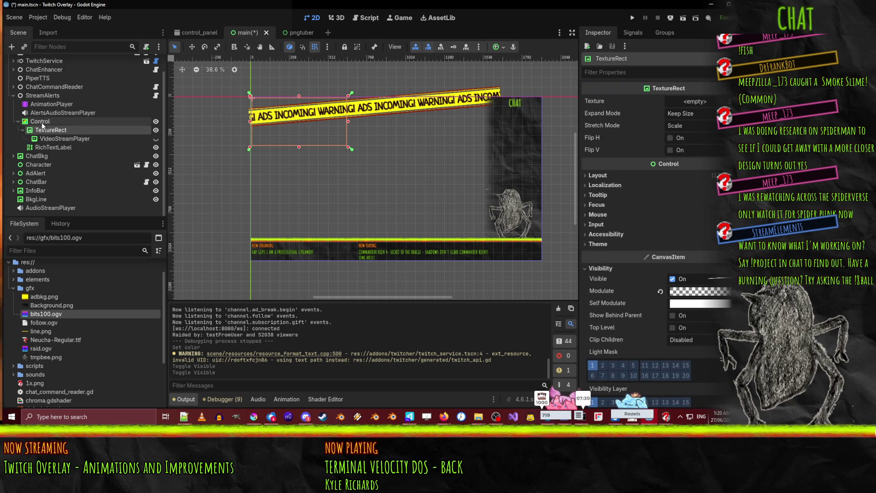
pyautogui.click(42, 122)
pyautogui.click(51, 130)
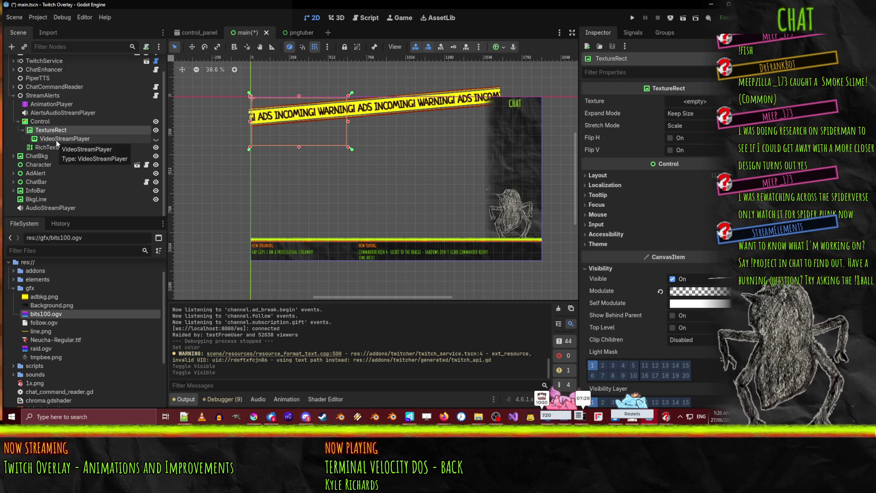
pyautogui.click(56, 141)
pyautogui.hotkey('ctrl', 's')
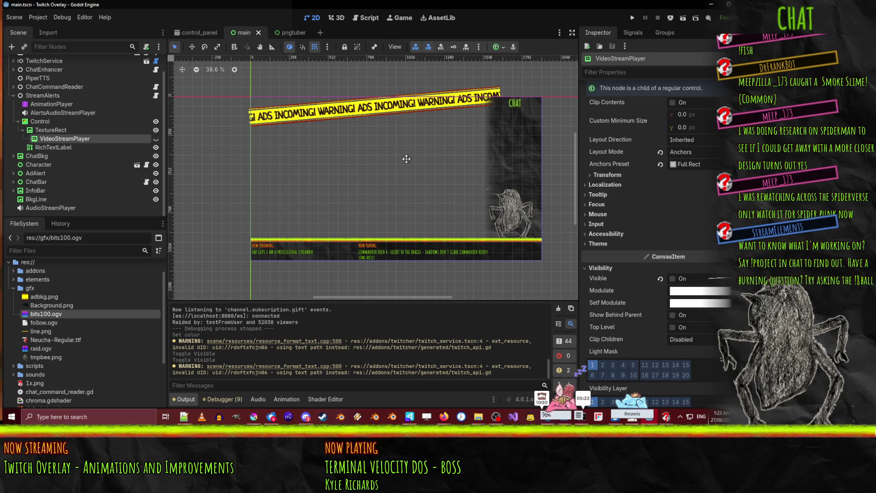
# - Scroll the 2D viewport right and up to centre the overlay layout and ads-warning banner
pyautogui.hscroll(3, 391, 178)
pyautogui.scroll(1, 391, 178)
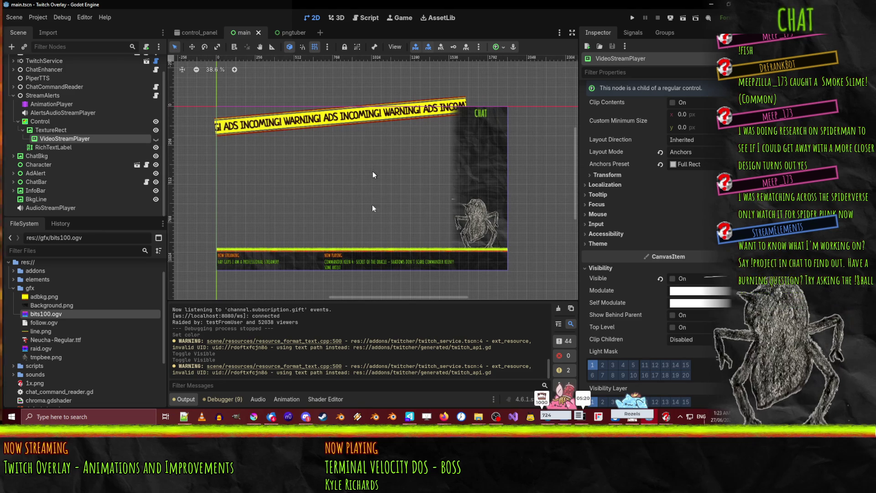
# - In P4V, revert unchanged files in the default changelist, leaving main.tscn and alerts.gd
pyautogui.click(411, 417)
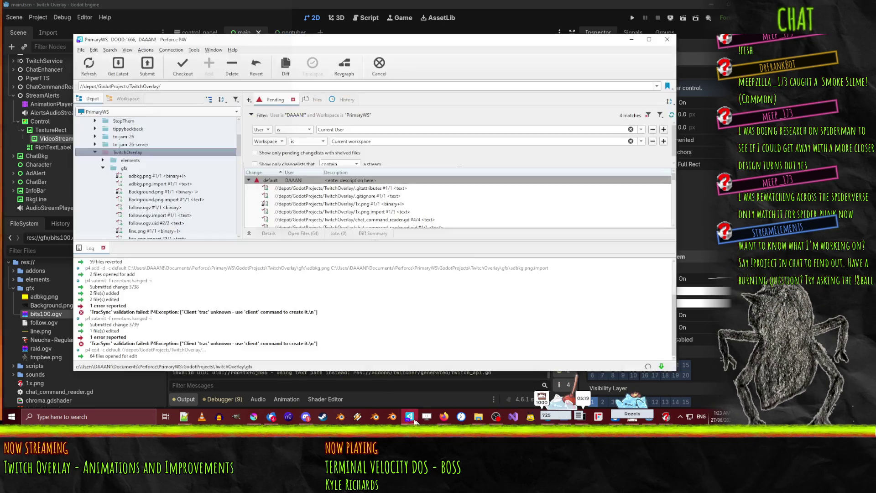
pyautogui.rightClick(291, 181)
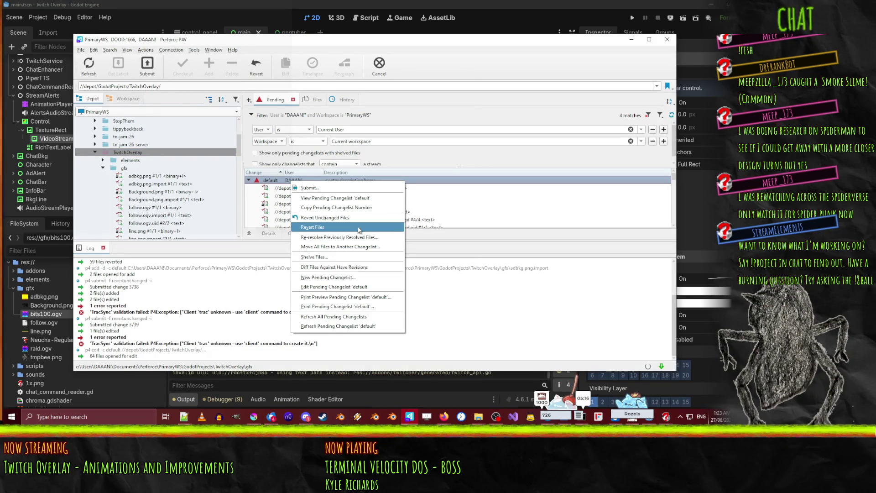
pyautogui.click(341, 217)
pyautogui.scroll(-3, 163, 191)
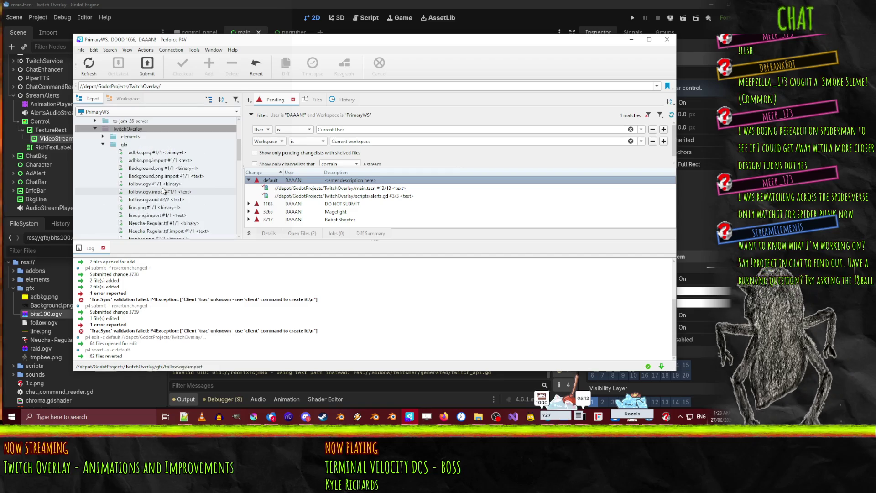
# - Browse the workspace's TwitchOverlay/gfx folder and inspect bits100.ogv
pyautogui.click(128, 99)
pyautogui.scroll(-2, 151, 189)
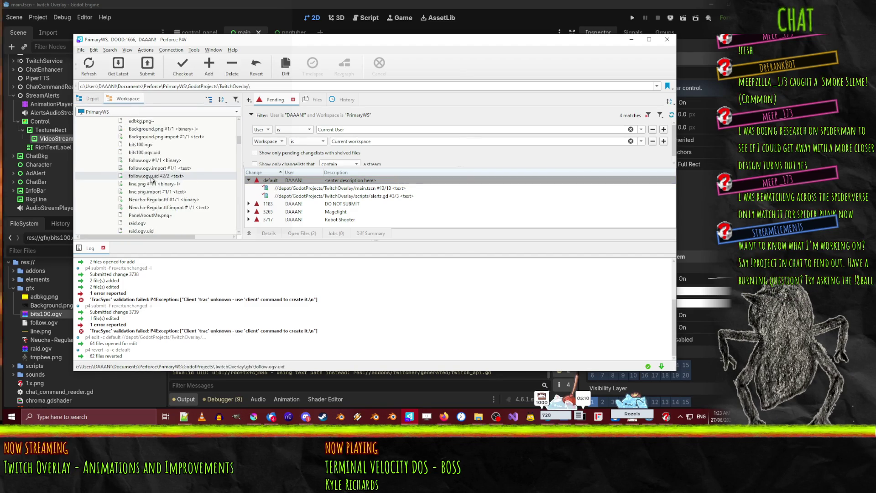
pyautogui.click(195, 170)
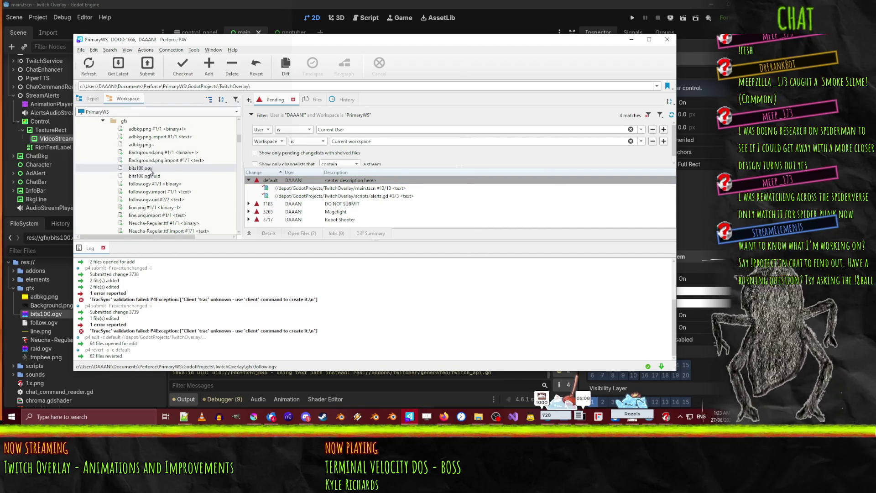
pyautogui.scroll(-3, 201, 180)
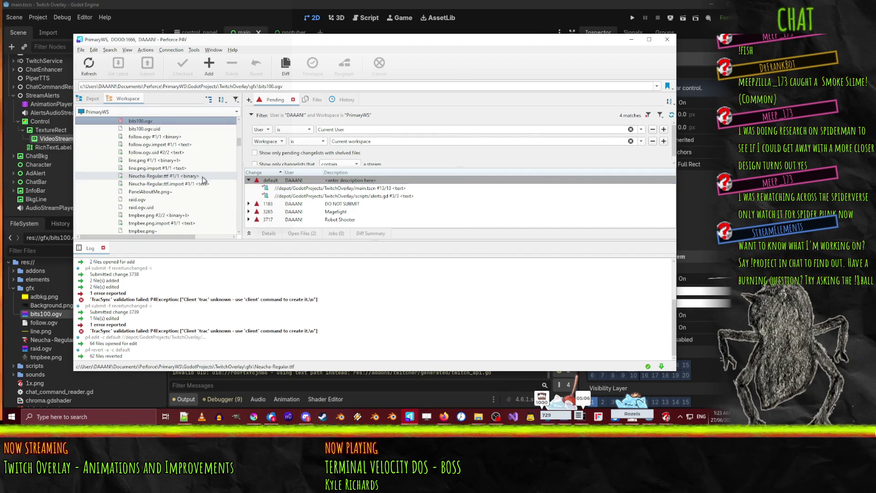
pyautogui.scroll(1, 201, 181)
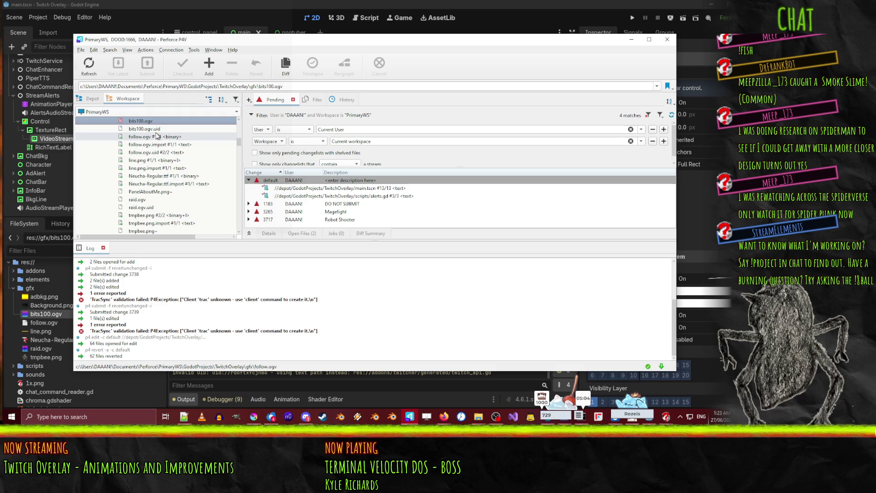
pyautogui.click(186, 419)
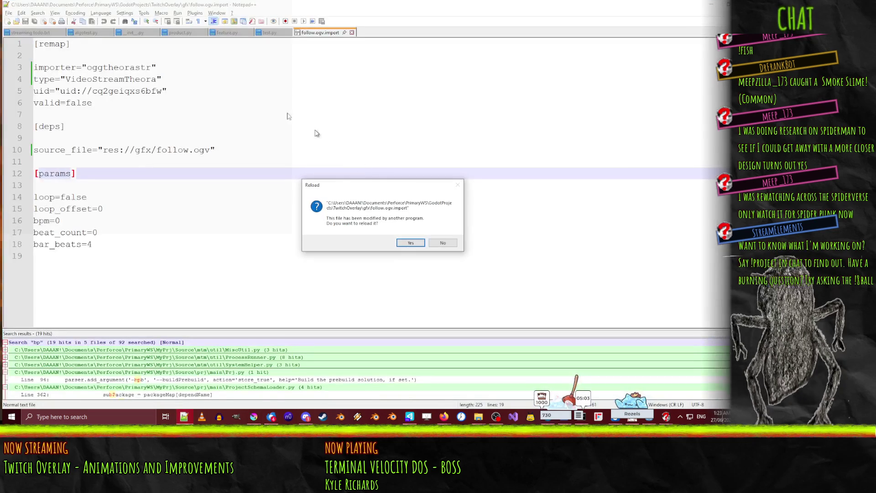
# - Reload follow.ogv.import with its AudioStreamOggVorbis settings and open bits100.ogv.uid in Notepad++
pyautogui.click(419, 244)
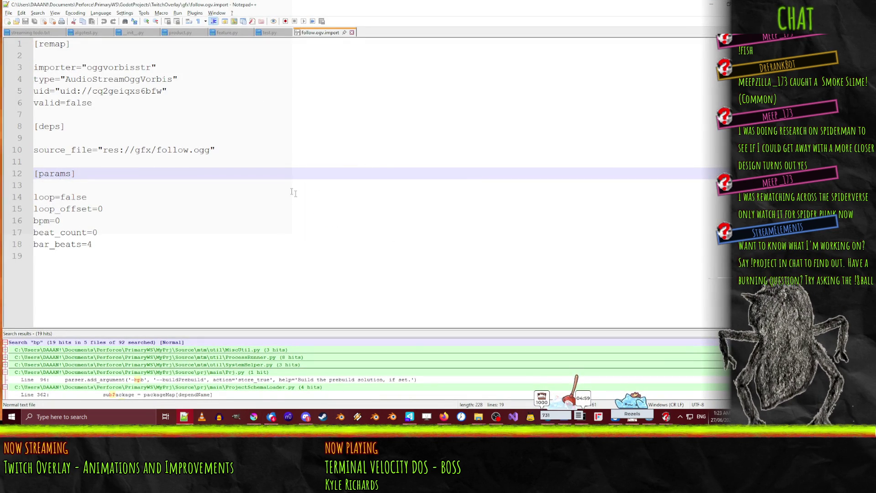
pyautogui.click(103, 79)
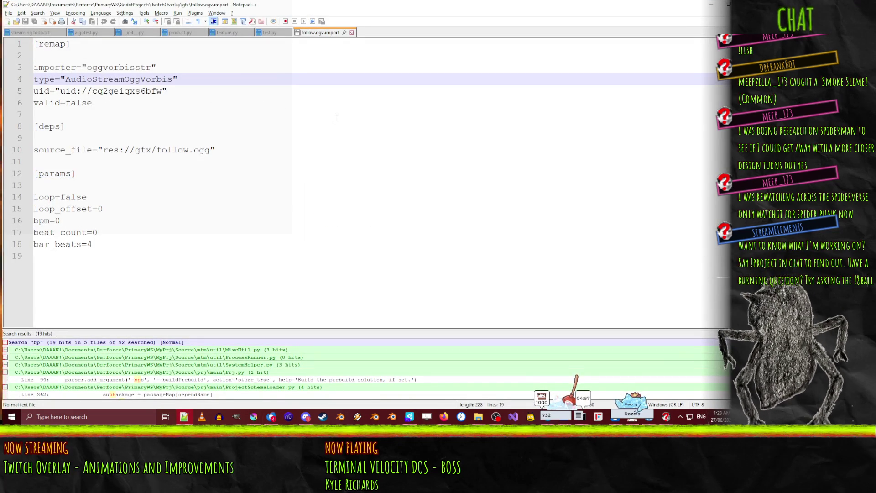
pyautogui.hotkey('alt', 'f')
pyautogui.press('o')
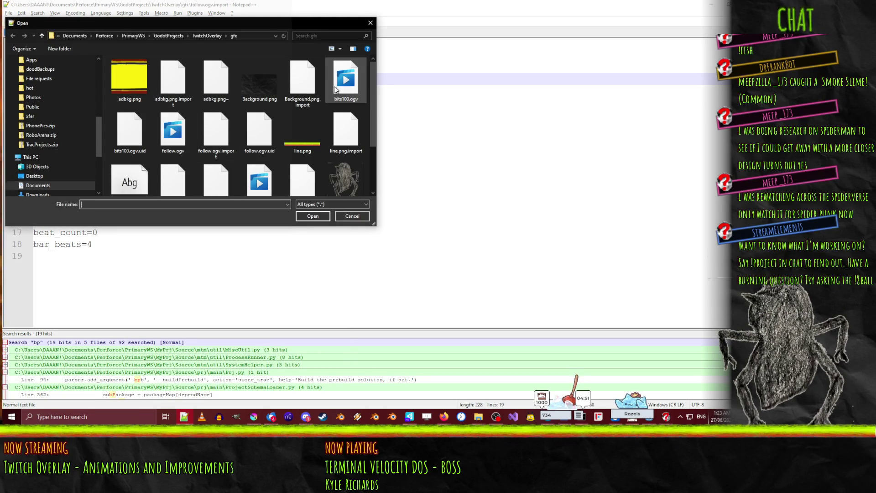
pyautogui.doubleClick(121, 135)
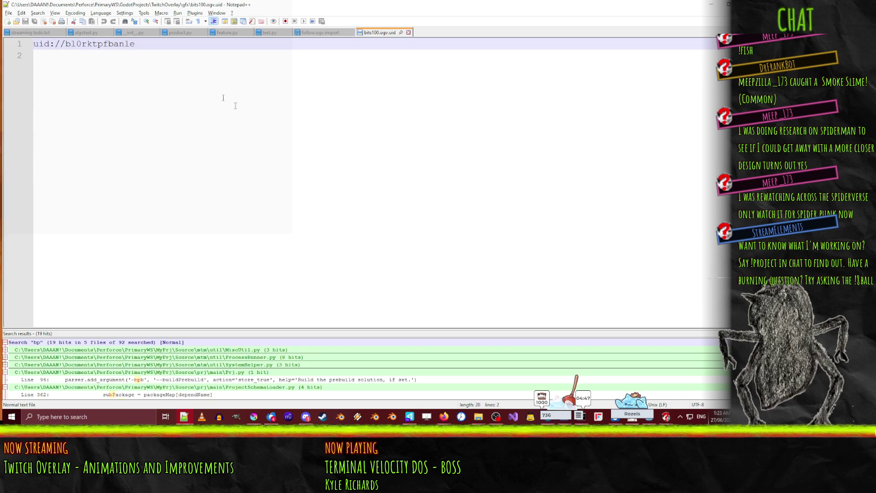
pyautogui.click(315, 66)
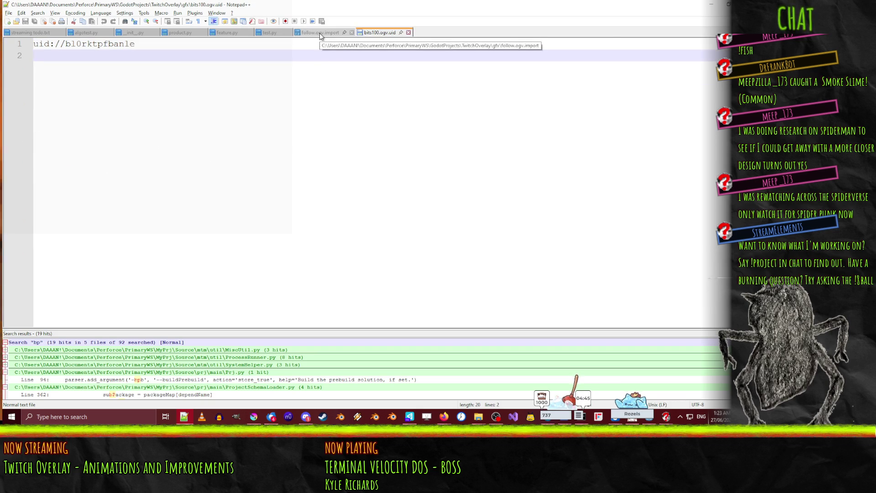
# - Browse the Open File dialog again and cancel it without opening anything
pyautogui.click(9, 13)
pyautogui.click(25, 31)
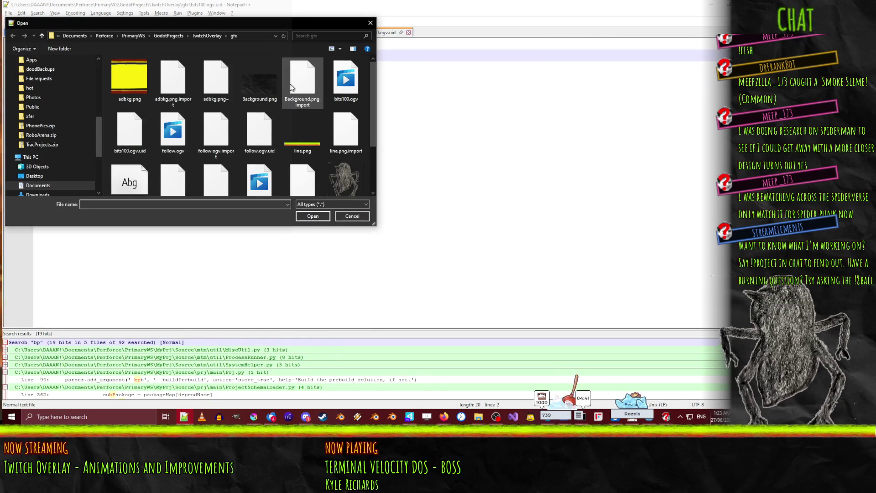
pyautogui.scroll(-2, 190, 163)
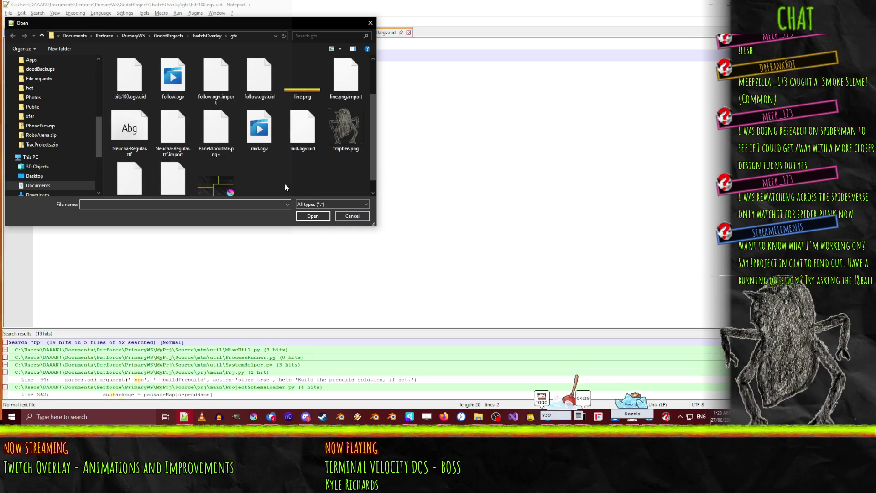
pyautogui.scroll(2, 286, 187)
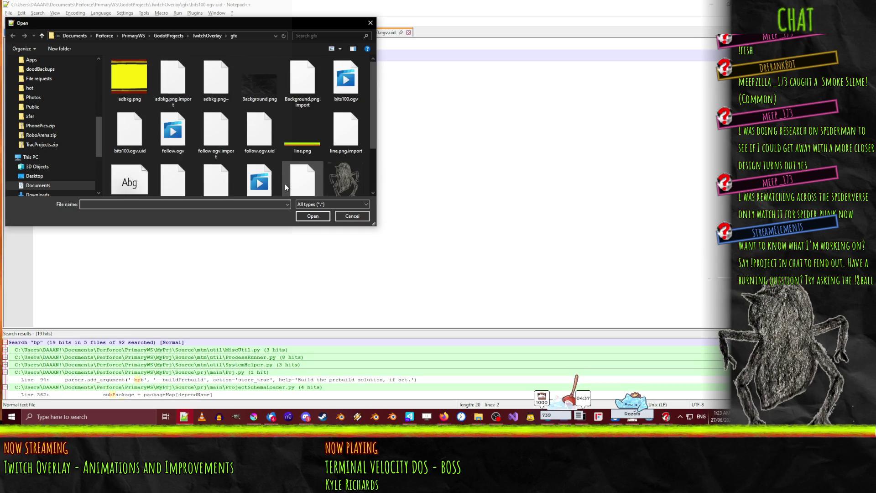
pyautogui.scroll(-3, 286, 186)
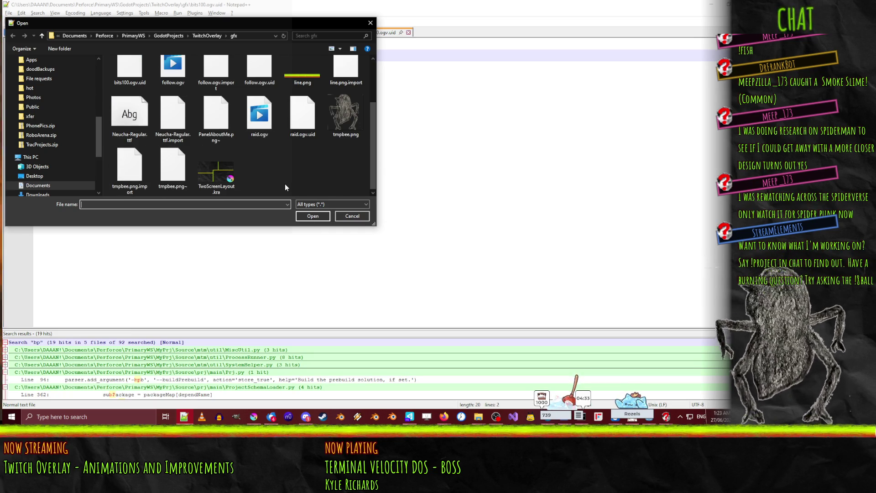
pyautogui.scroll(2, 285, 184)
pyautogui.click(336, 217)
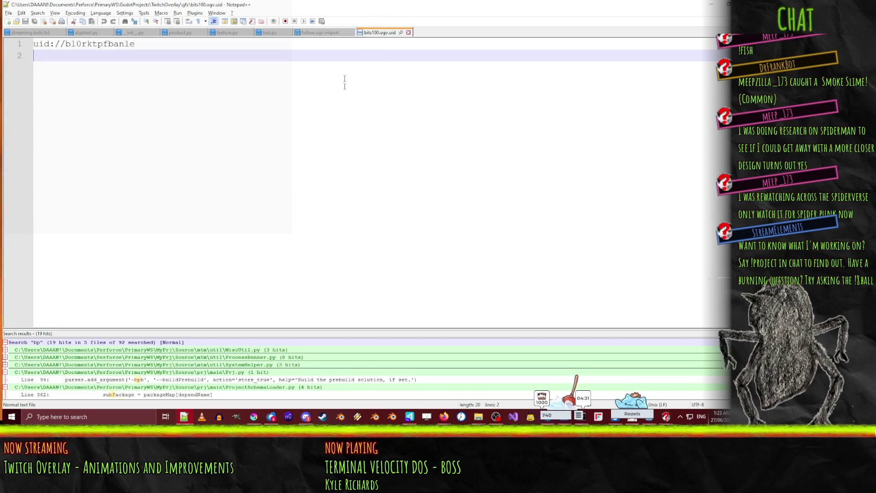
# - Close the follow.ogv.import tab and switch to Perforce P4V
pyautogui.click(343, 35)
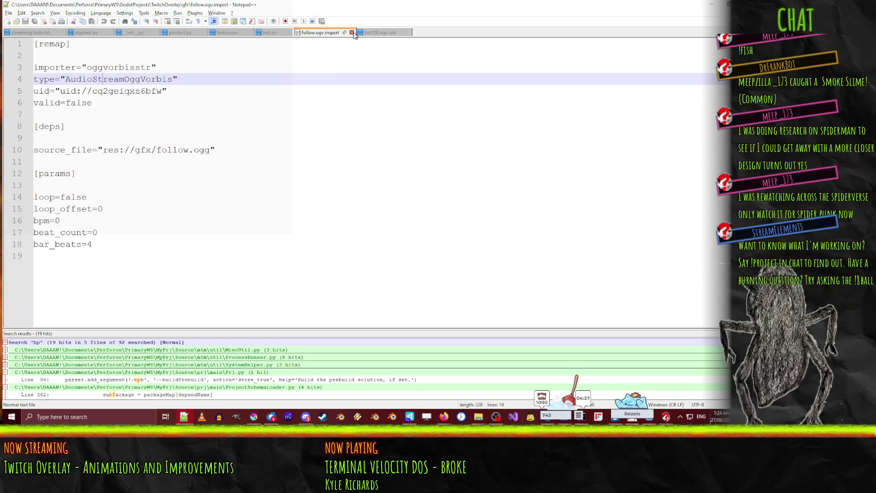
pyautogui.click(352, 32)
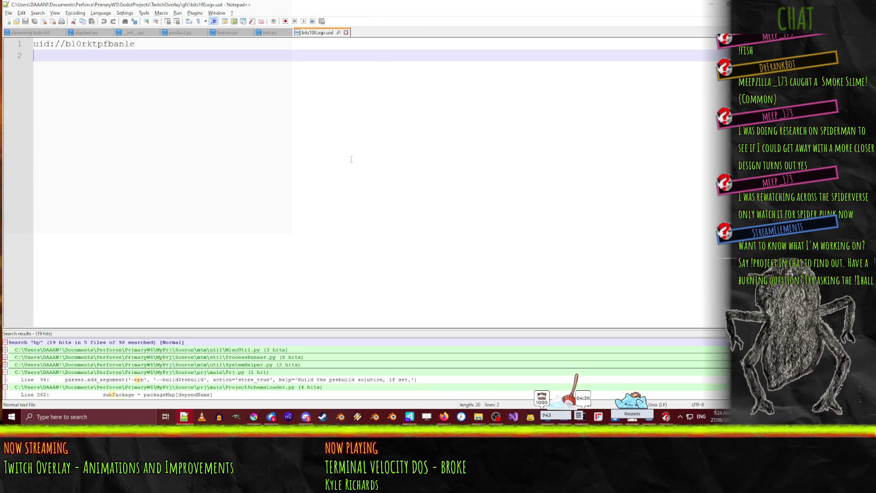
pyautogui.click(416, 417)
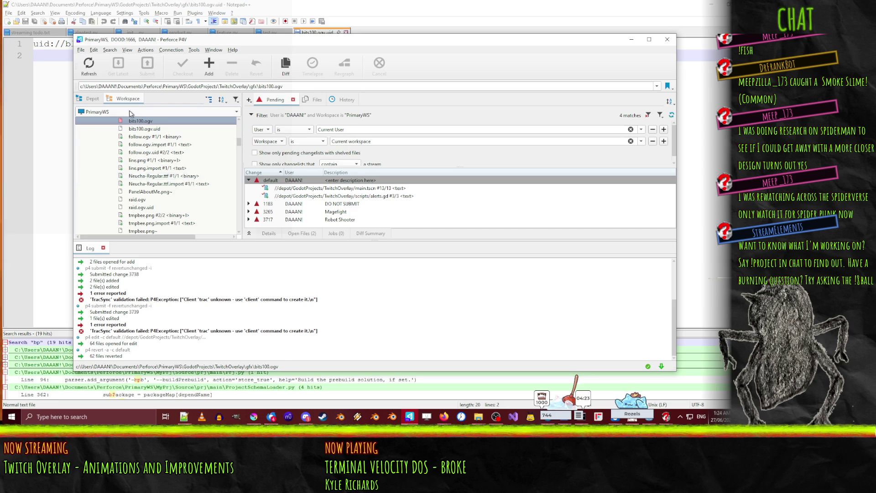
# - Mark follow.ogv.import for delete in the default pending changelist
pyautogui.rightClick(166, 145)
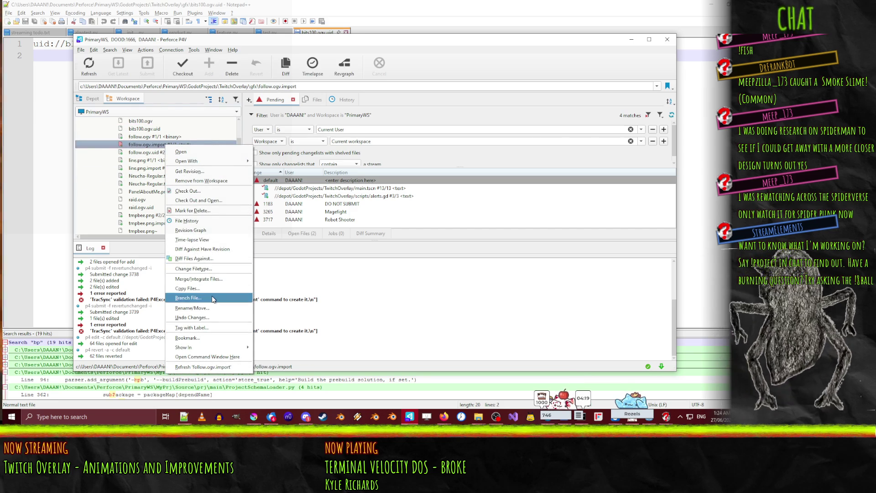
pyautogui.click(187, 191)
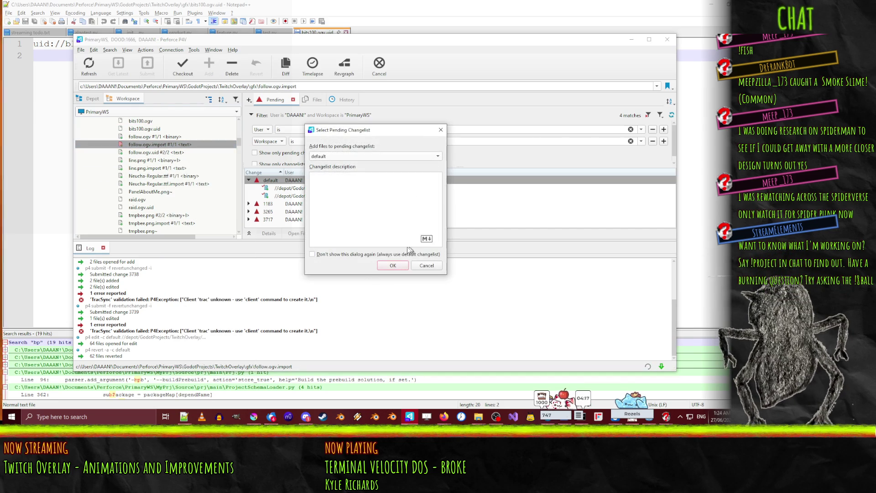
pyautogui.click(393, 265)
pyautogui.scroll(2, 180, 189)
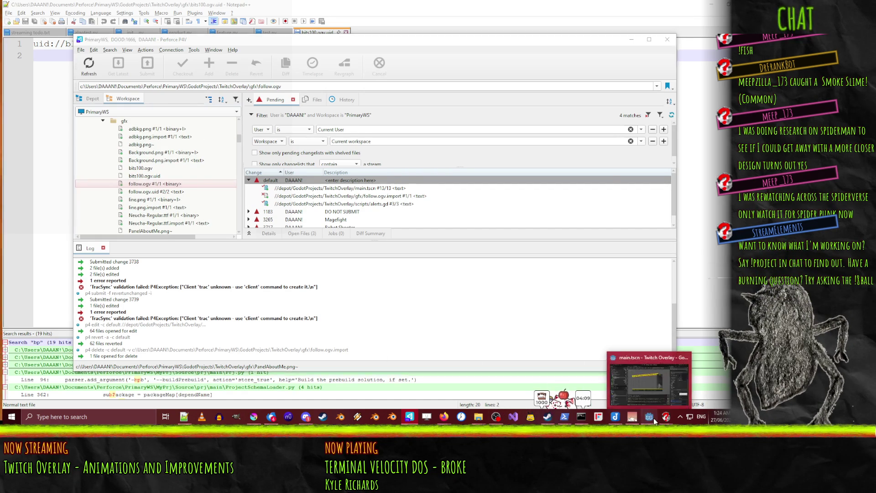
# - Return to Godot, select line.png in the FileSystem dock, and open the Project menu
pyautogui.click(655, 420)
pyautogui.click(88, 330)
pyautogui.click(54, 18)
pyautogui.moveTo(38, 18)
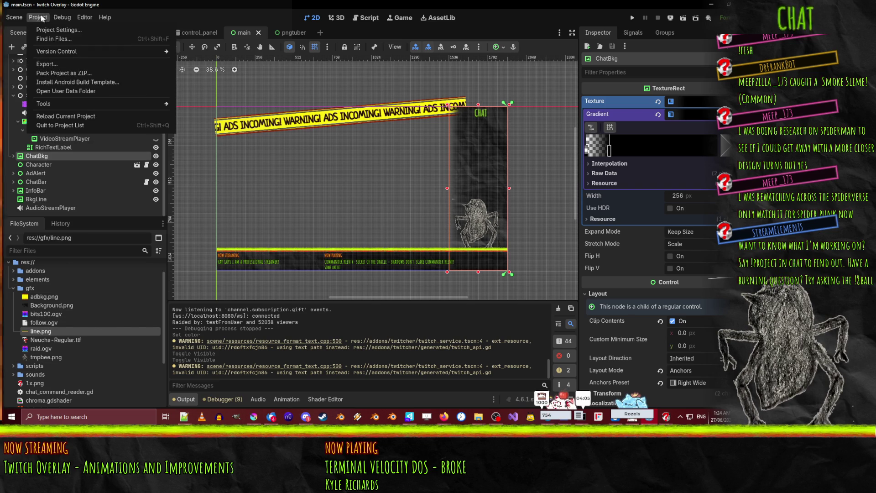
# - Reload the project, then inspect the follow.ogv and bits100.ogv videos
pyautogui.click(80, 118)
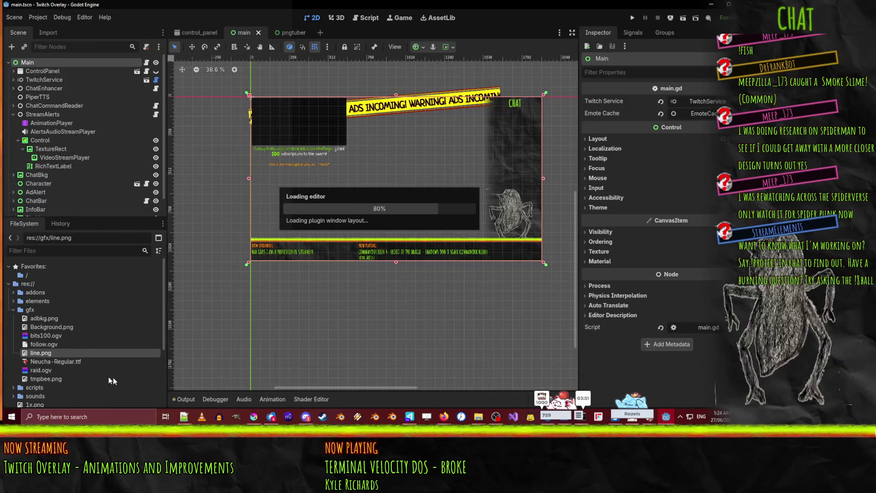
pyautogui.click(64, 343)
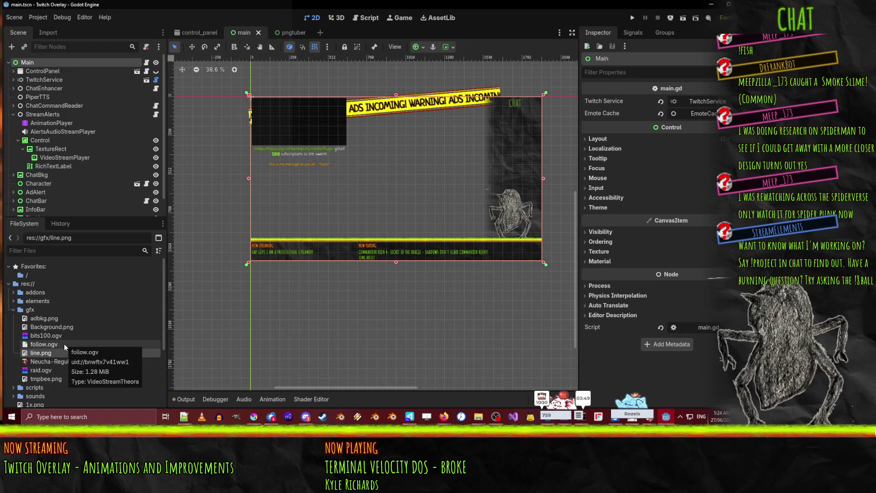
pyautogui.doubleClick(63, 344)
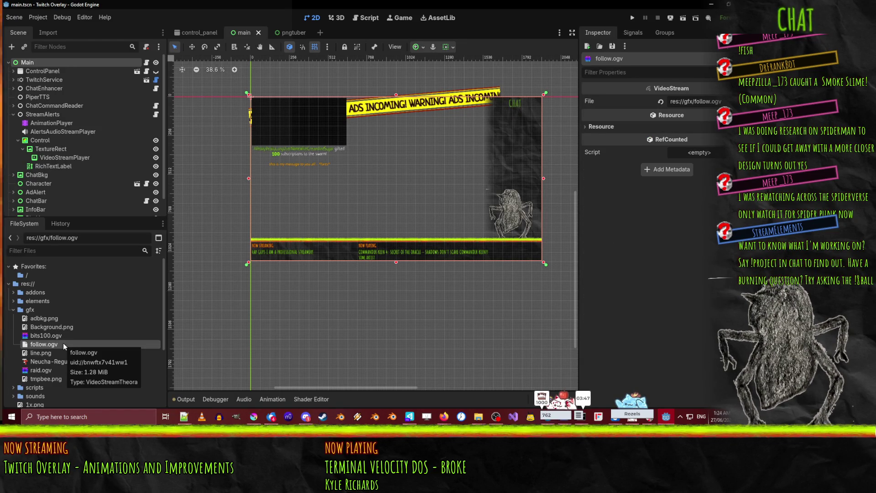
pyautogui.click(57, 336)
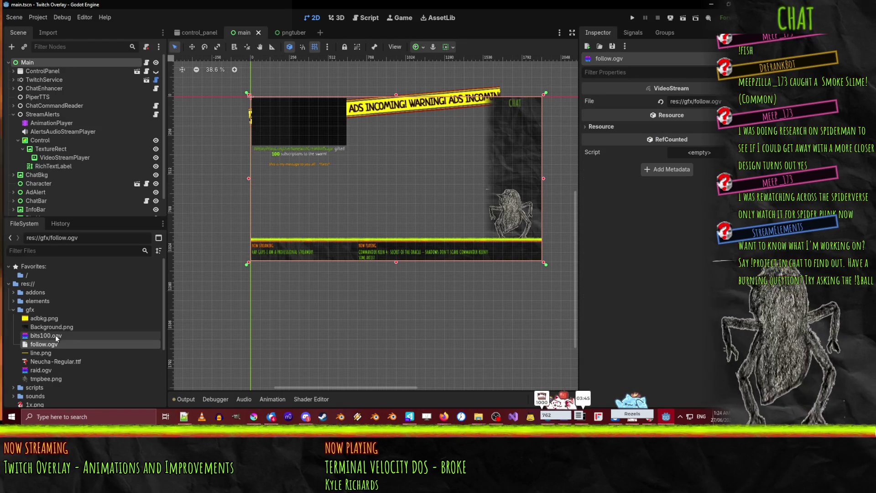
pyautogui.doubleClick(56, 336)
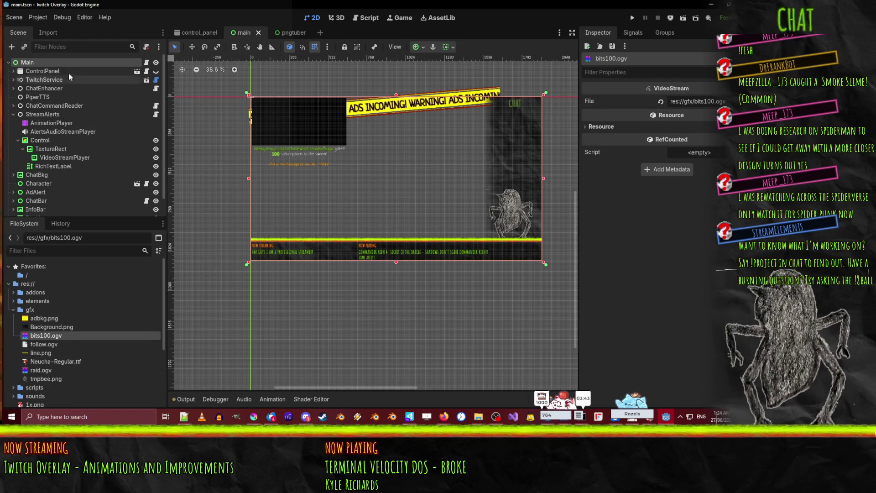
# - Check the video import settings, inspect raid.ogv, and select the alert VideoStreamPlayer on the canvas
pyautogui.click(46, 34)
pyautogui.click(52, 343)
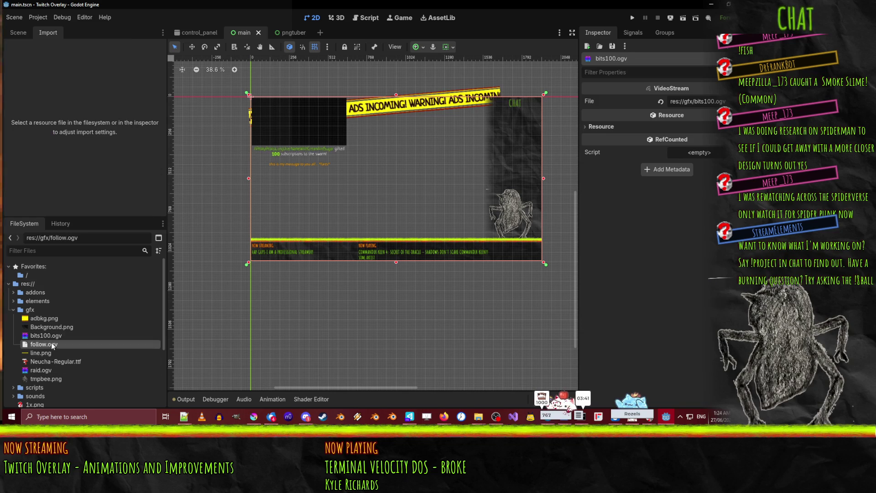
pyautogui.click(70, 372)
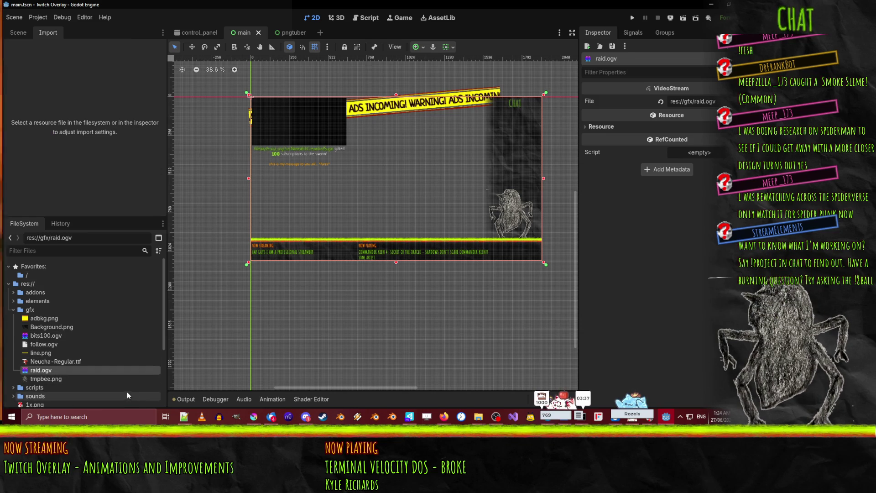
pyautogui.click(292, 139)
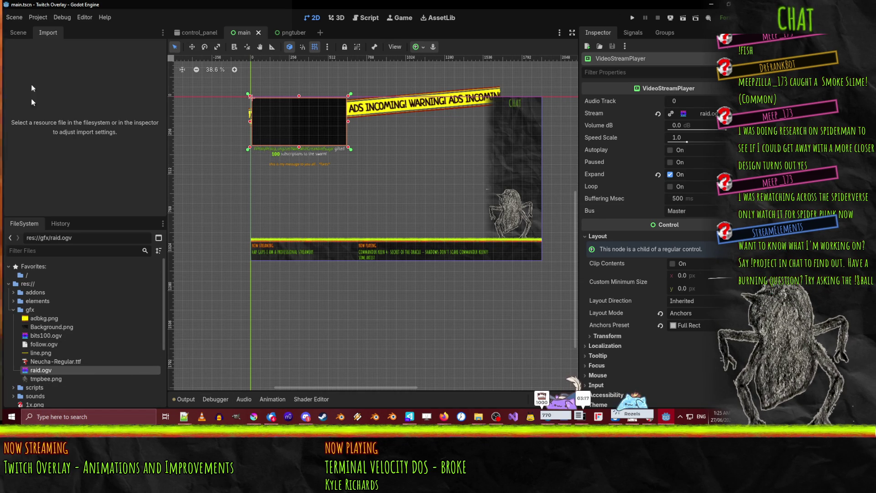
pyautogui.click(24, 30)
# - Select the AnimationPlayer and load the bits animation for editing
pyautogui.click(69, 104)
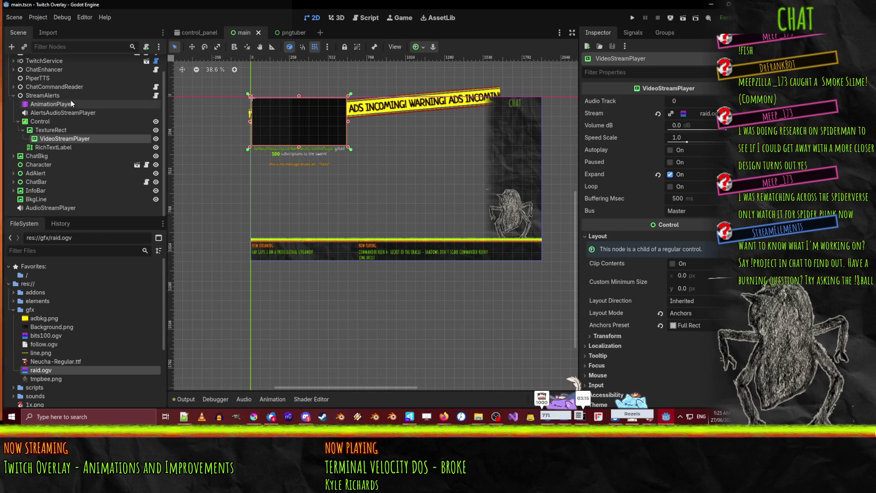
pyautogui.click(365, 249)
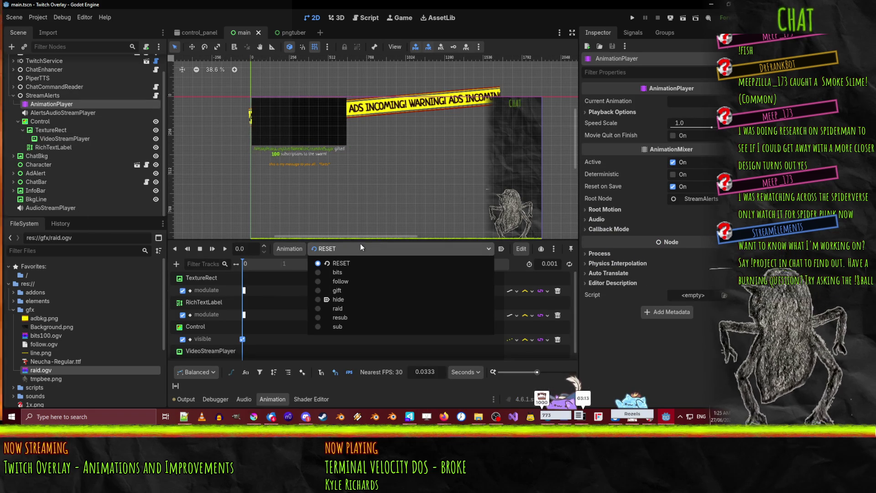
pyautogui.click(357, 272)
pyautogui.moveTo(247, 270); pyautogui.dragTo(217, 274)
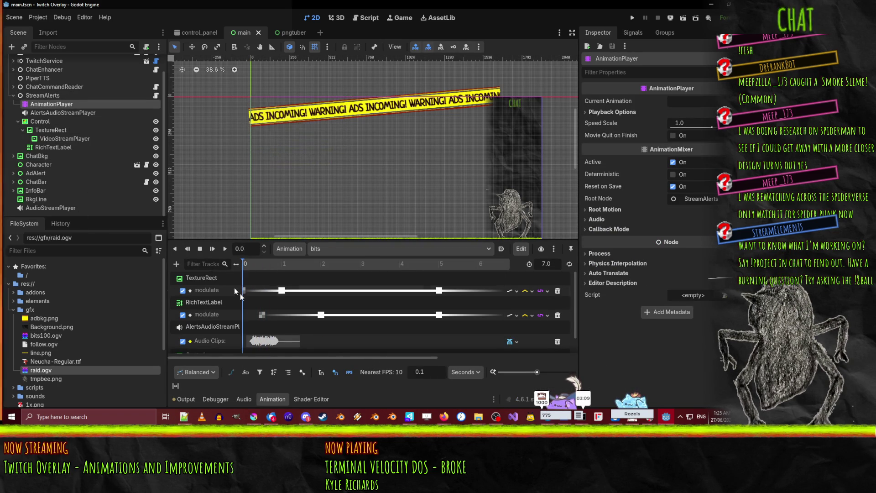
pyautogui.scroll(-1, 287, 329)
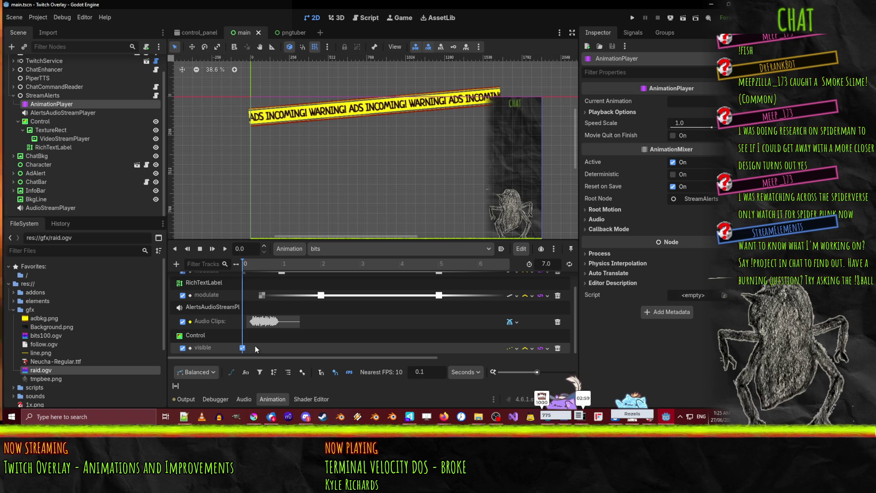
# - Untick Visible on the VideoStreamPlayer and key it hidden at the animation start
pyautogui.click(69, 139)
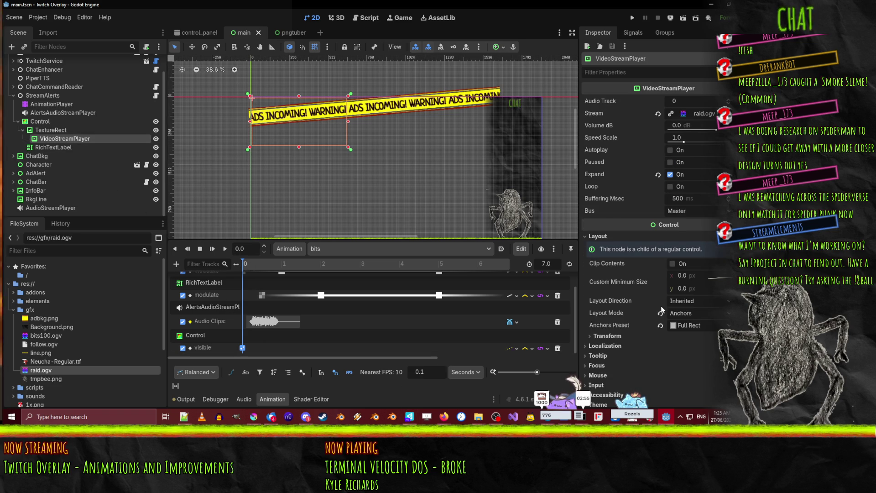
pyautogui.scroll(-5, 646, 254)
pyautogui.click(673, 198)
pyautogui.click(725, 198)
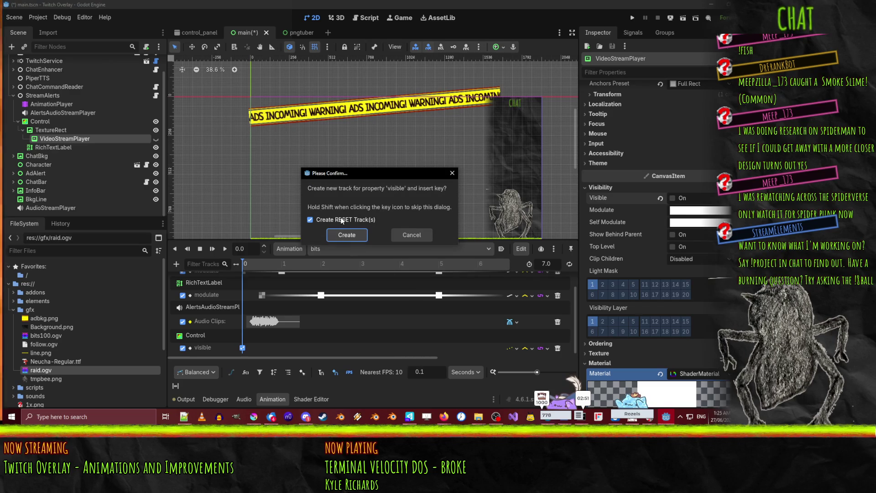
# - Create the VideoStreamPlayer visible track and key it visible at 2.0 s
pyautogui.click(347, 234)
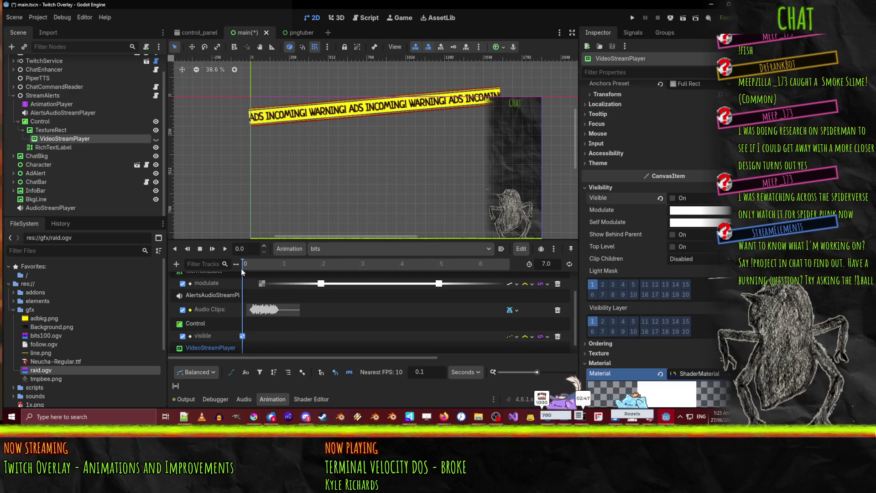
pyautogui.moveTo(245, 264); pyautogui.dragTo(265, 266)
pyautogui.scroll(2, 280, 301)
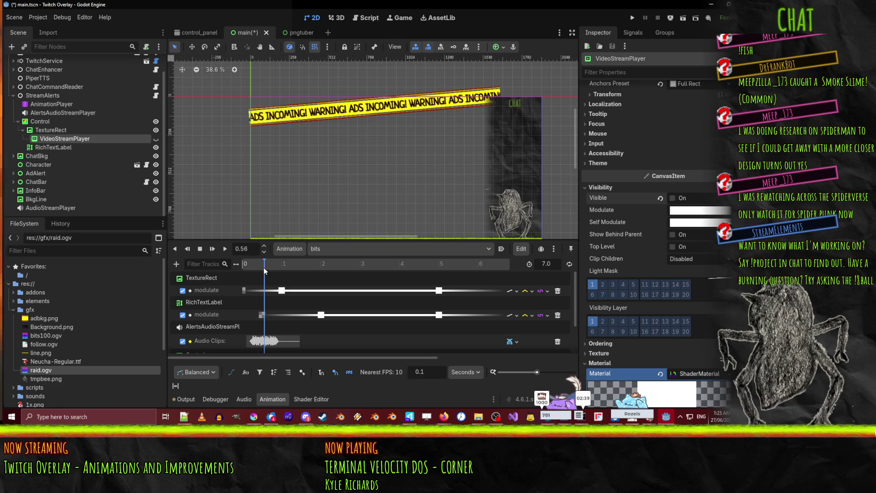
pyautogui.moveTo(280, 270); pyautogui.dragTo(321, 274)
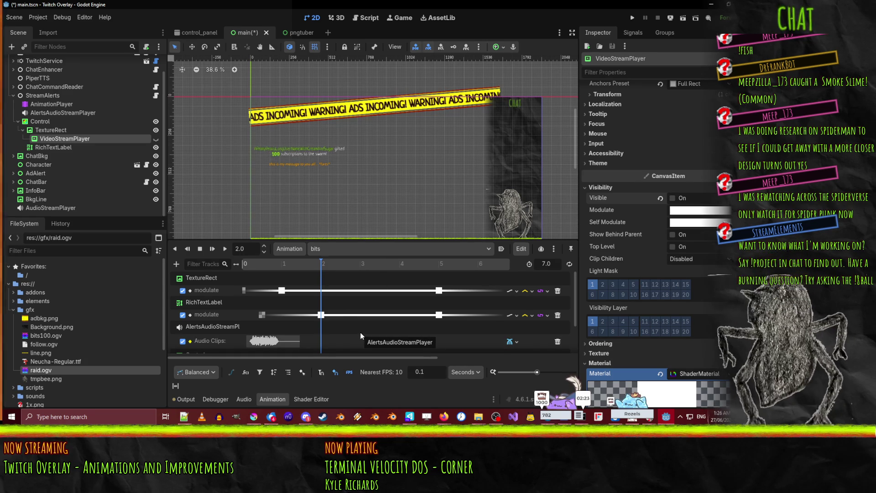
pyautogui.scroll(-2, 350, 342)
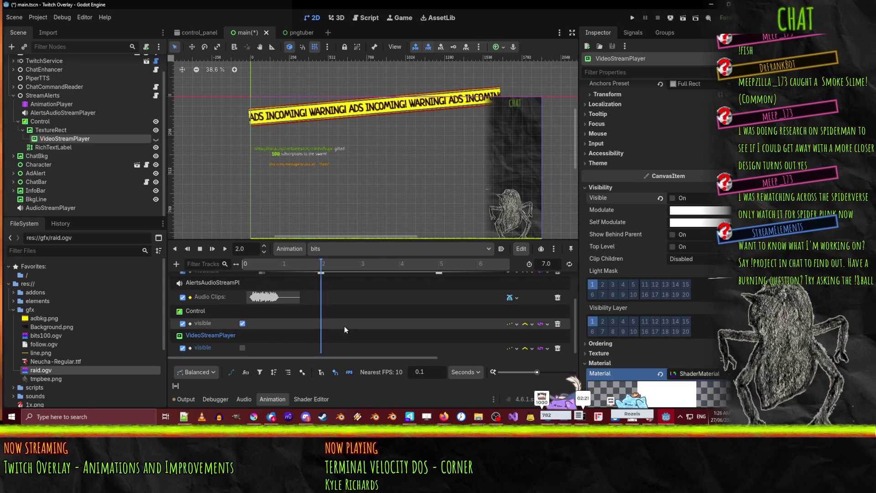
pyautogui.scroll(2, 344, 326)
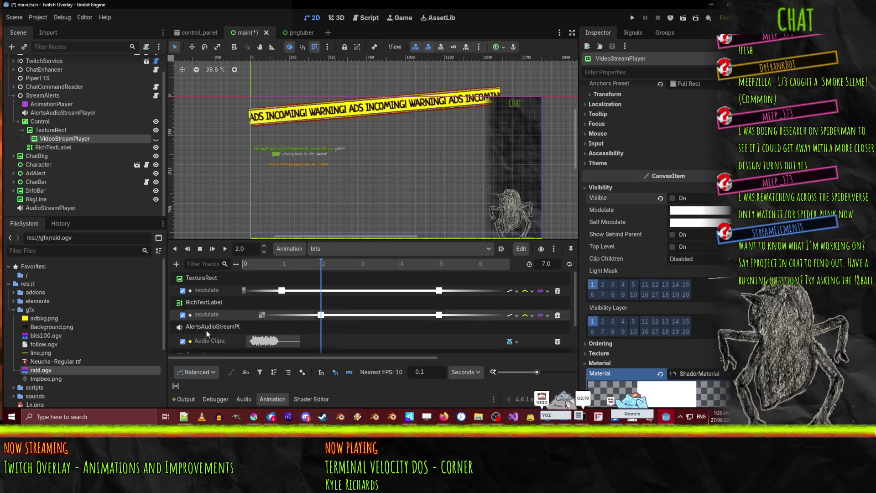
pyautogui.click(673, 198)
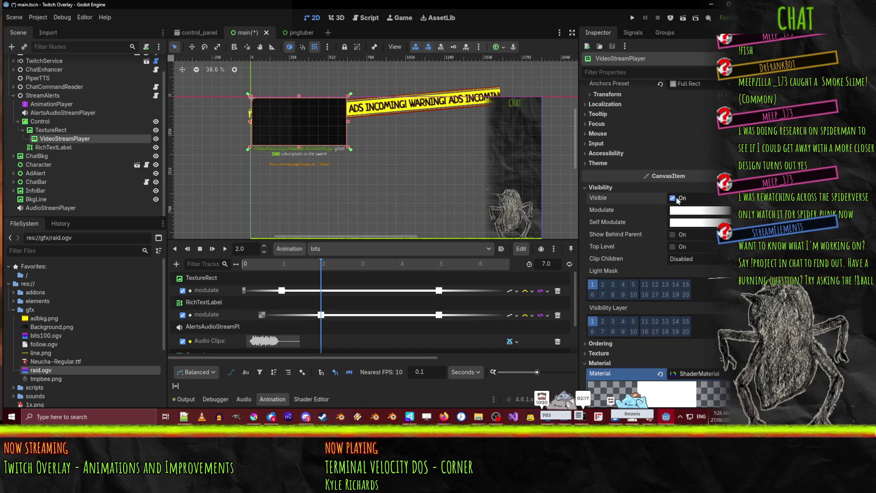
pyautogui.scroll(-2, 332, 289)
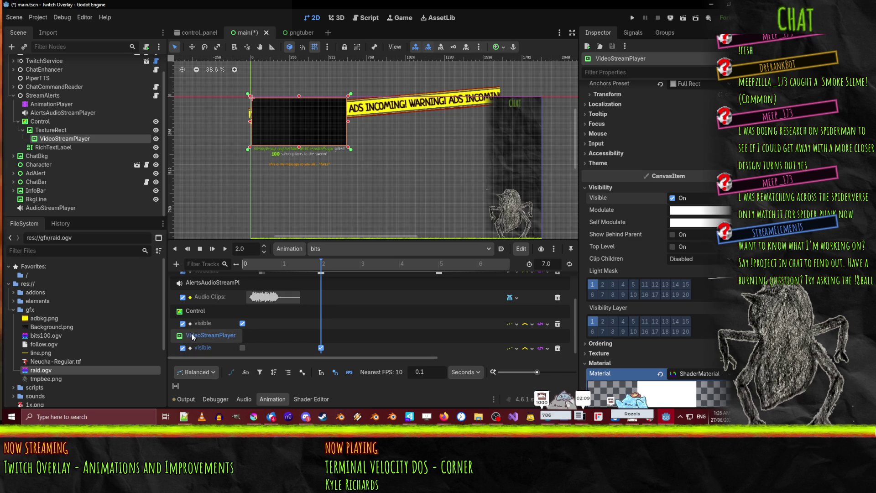
pyautogui.click(176, 265)
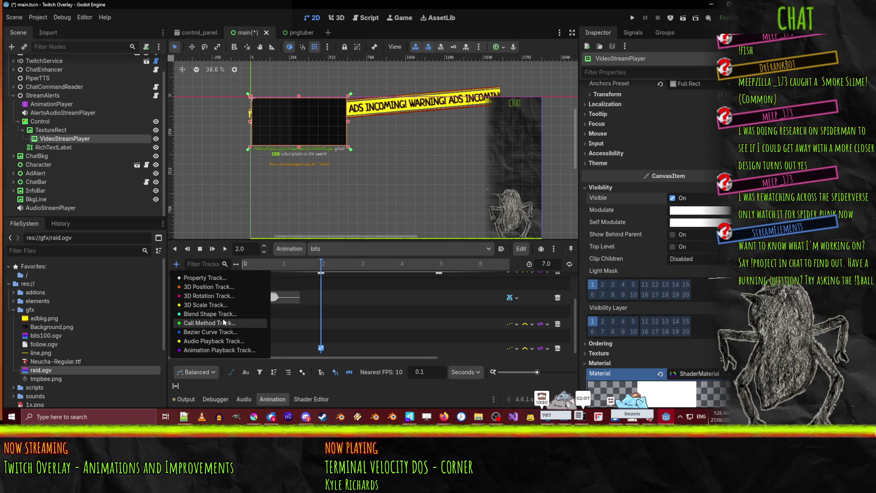
# - Add a VideoStreamPlayer method-call track with a play() key at 2.0 s
pyautogui.click(207, 323)
pyautogui.scroll(-10, 344, 169)
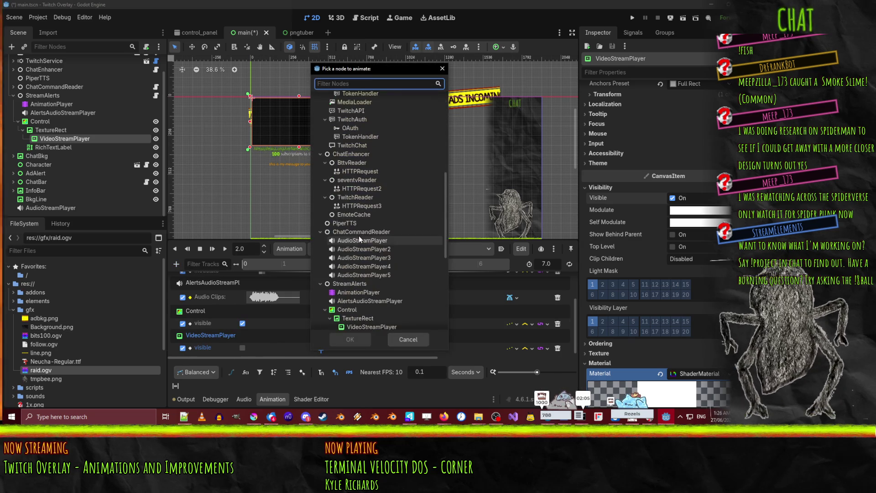
pyautogui.click(377, 269)
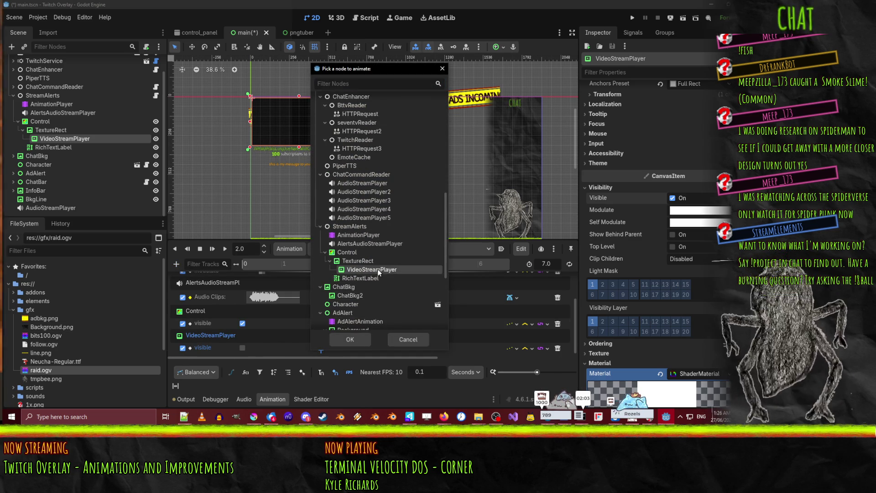
pyautogui.click(350, 339)
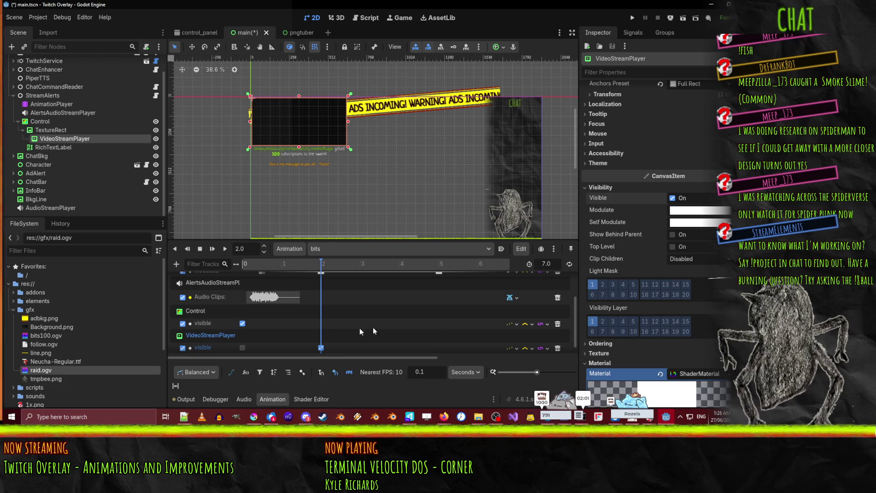
pyautogui.scroll(-2, 411, 324)
pyautogui.rightClick(322, 348)
pyautogui.click(336, 354)
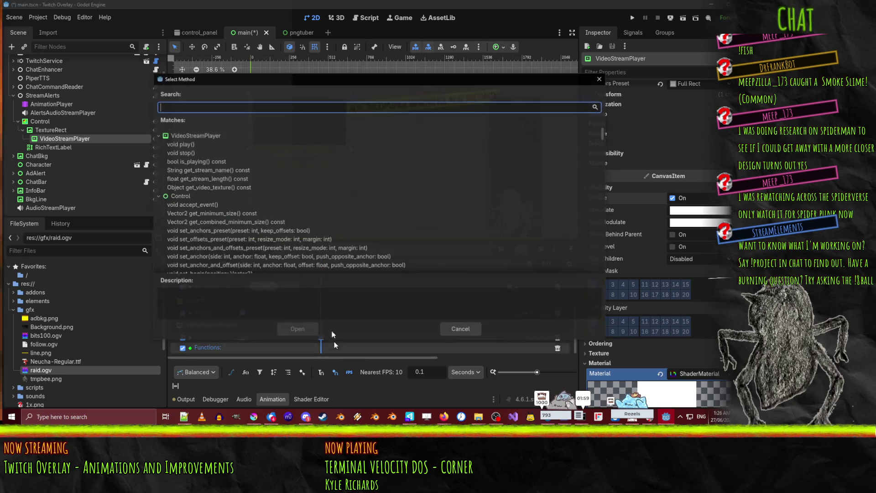
pyautogui.click(198, 146)
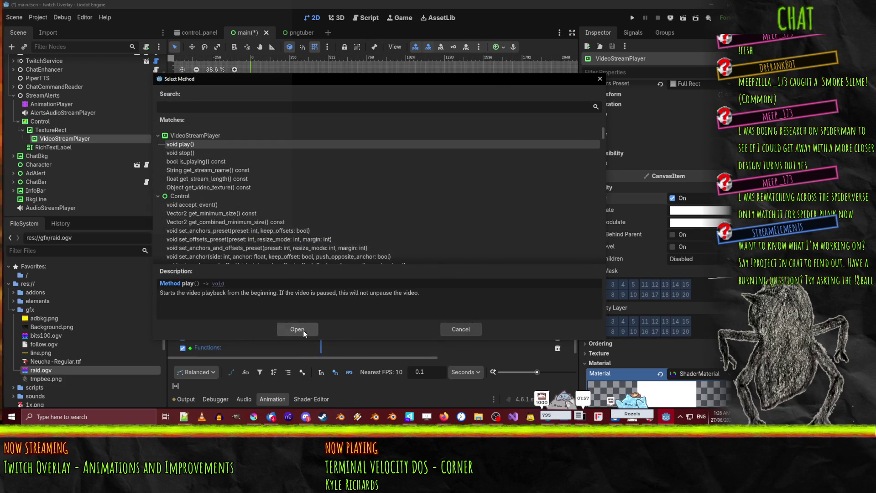
pyautogui.click(303, 330)
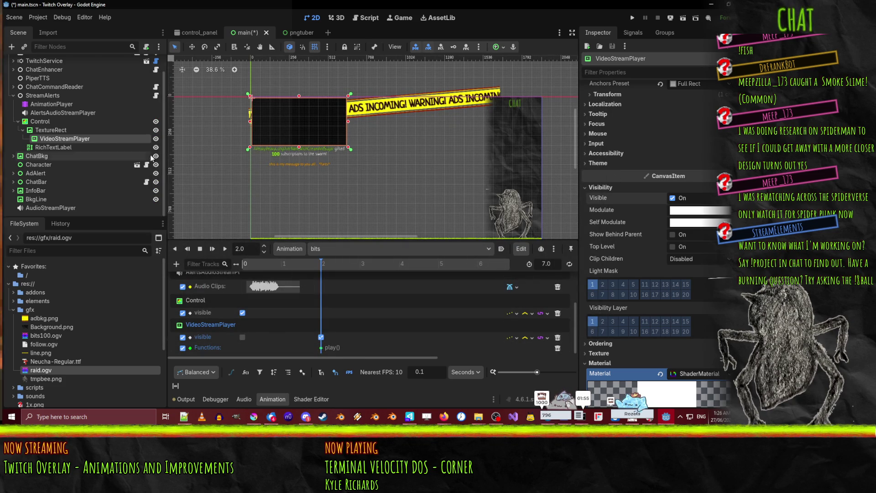
# - Quick-load bits100.ogv as the VideoStreamPlayer's stream
pyautogui.click(68, 137)
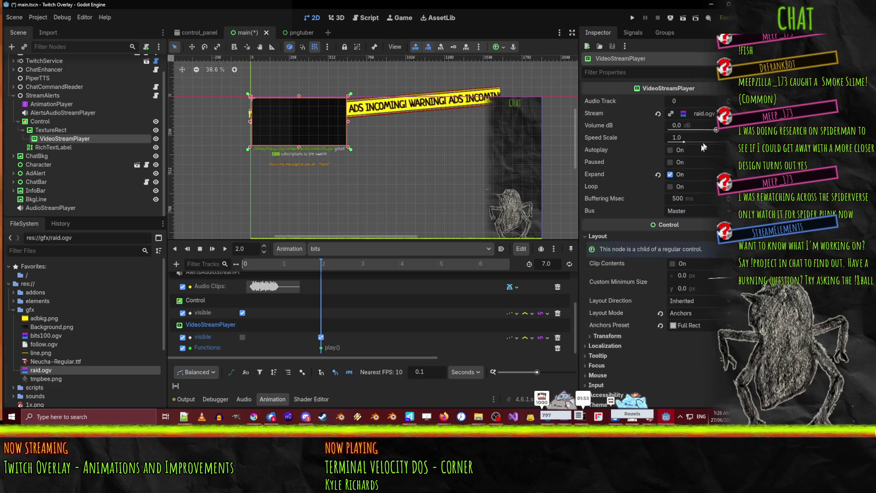
pyautogui.click(726, 113)
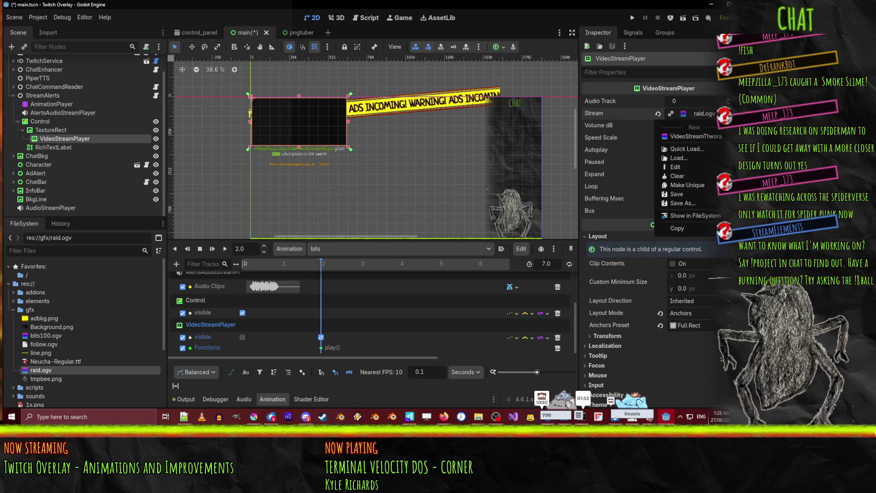
pyautogui.click(693, 137)
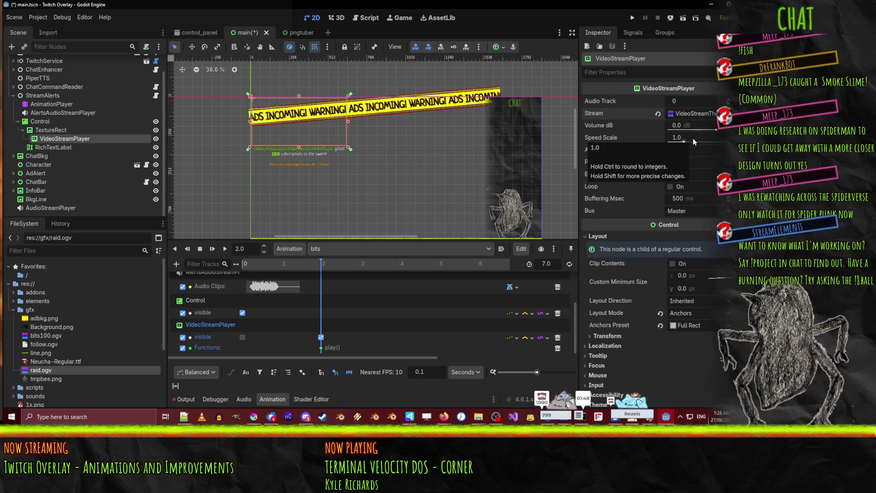
pyautogui.click(706, 115)
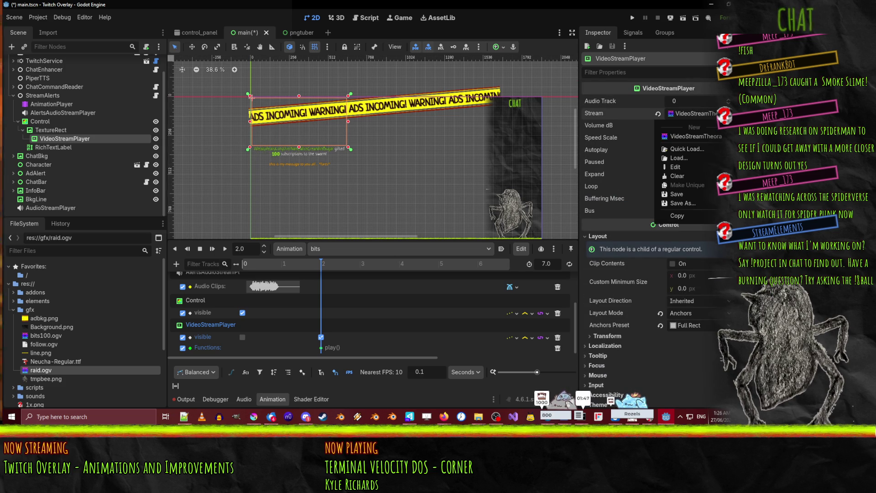
pyautogui.click(707, 114)
pyautogui.click(722, 114)
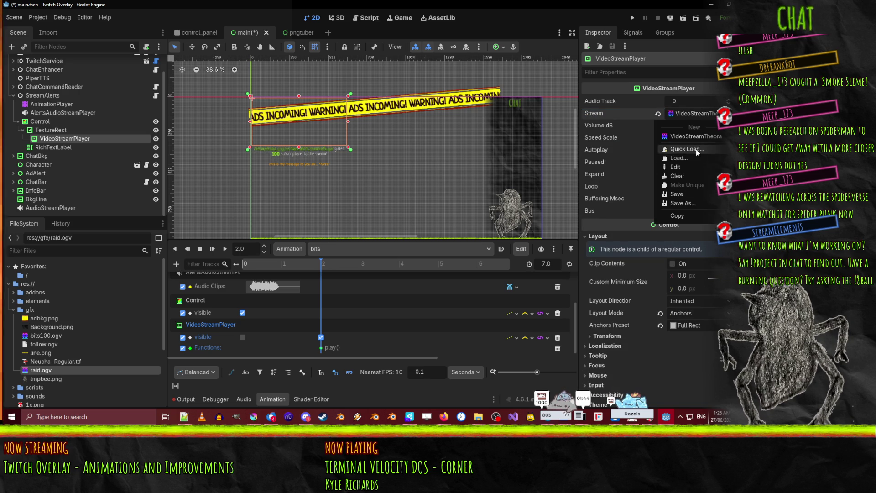
pyautogui.click(697, 150)
pyautogui.doubleClick(269, 138)
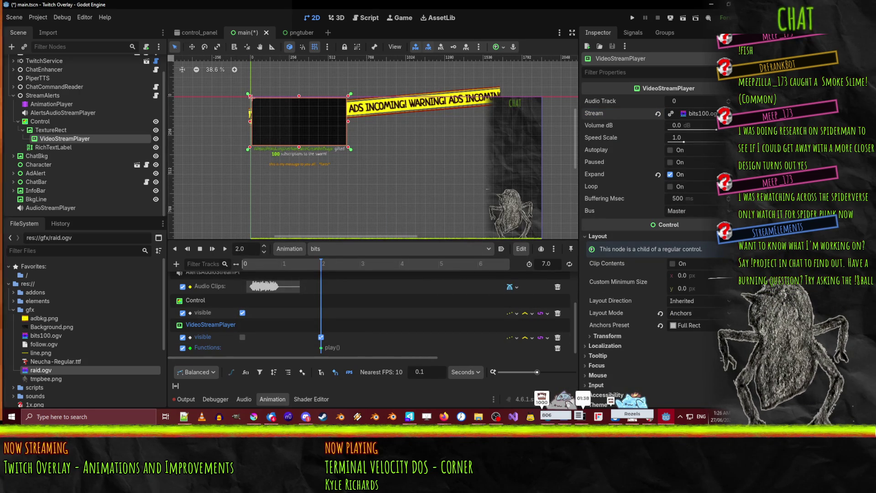
# - Key the bits100.ogv stream at about 1.9 s, preview the animation, save, and run the project
pyautogui.click(242, 337)
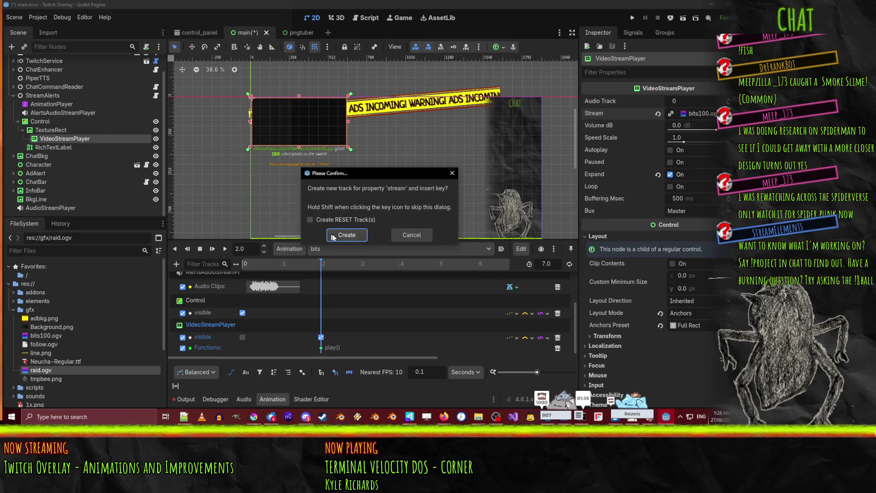
pyautogui.click(403, 233)
pyautogui.scroll(-1, 313, 322)
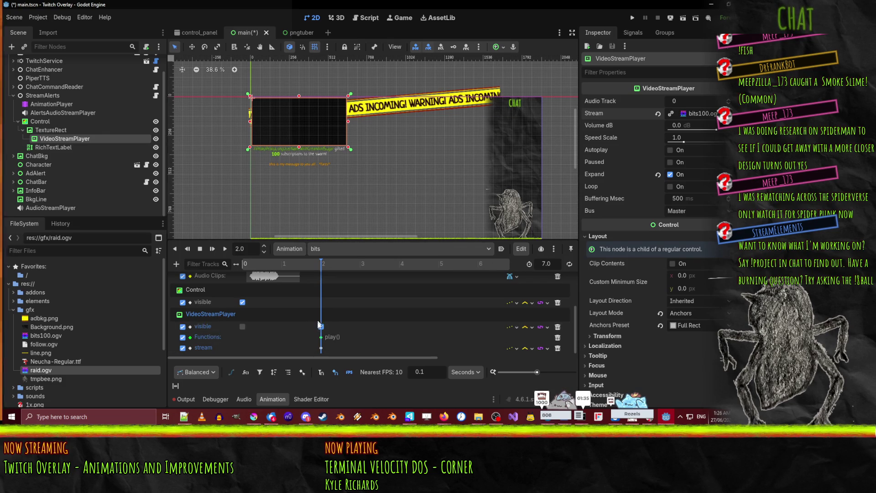
pyautogui.click(321, 348)
pyautogui.moveTo(318, 351); pyautogui.dragTo(317, 349)
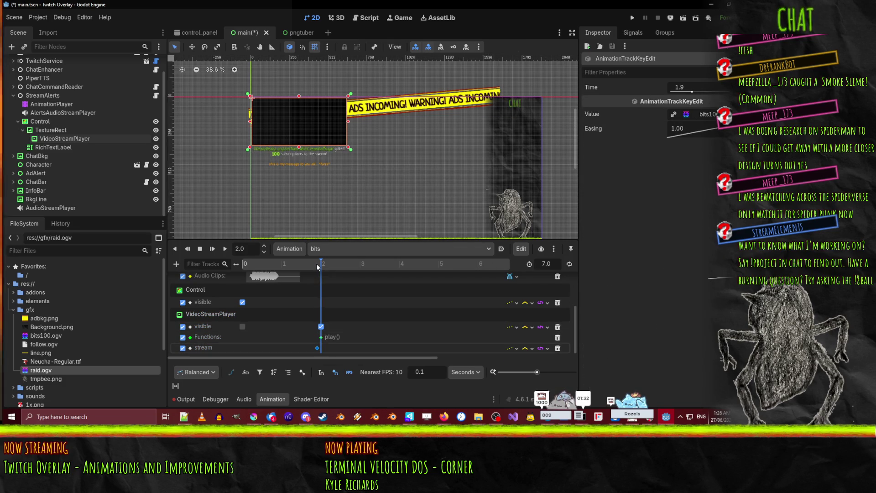
pyautogui.moveTo(322, 268); pyautogui.dragTo(157, 267)
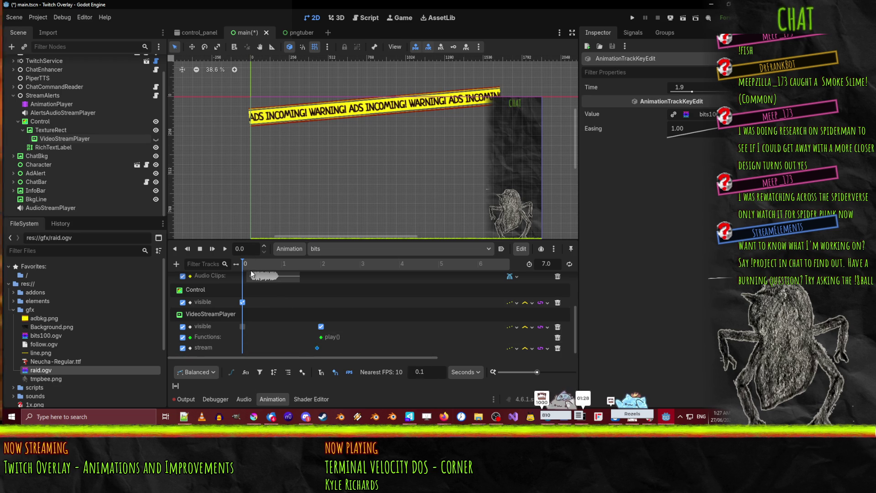
pyautogui.click(226, 250)
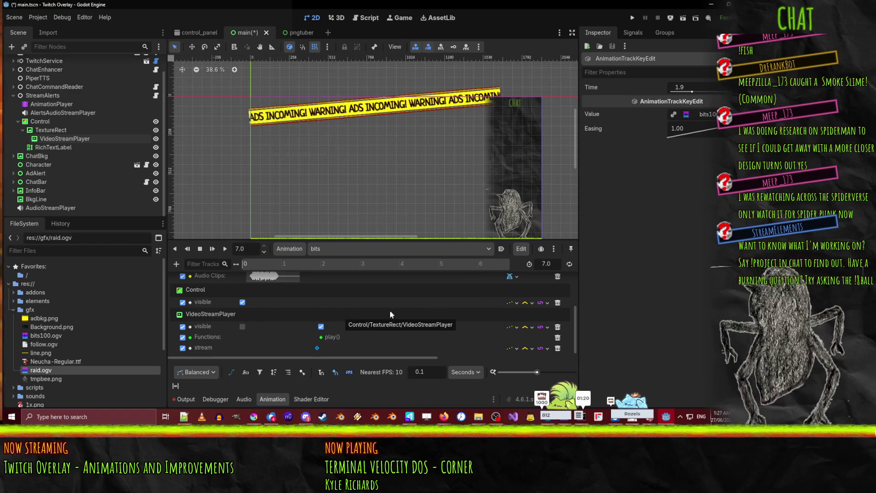
pyautogui.hotkey('ctrl', 's')
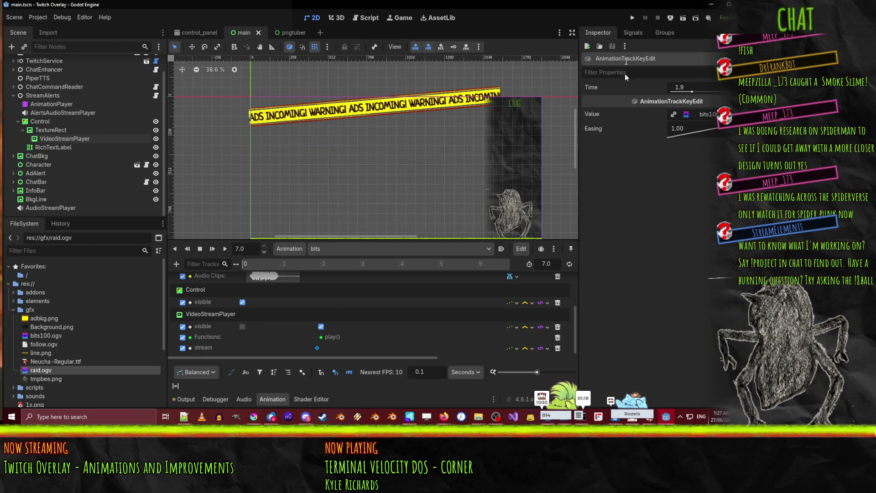
pyautogui.click(633, 18)
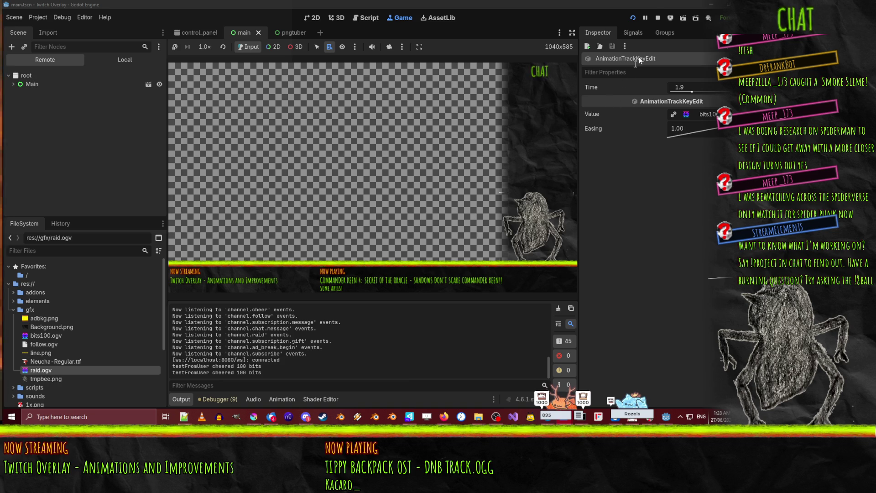
# - Stop the running overlay after the 100-bit test cheer plays
pyautogui.click(658, 17)
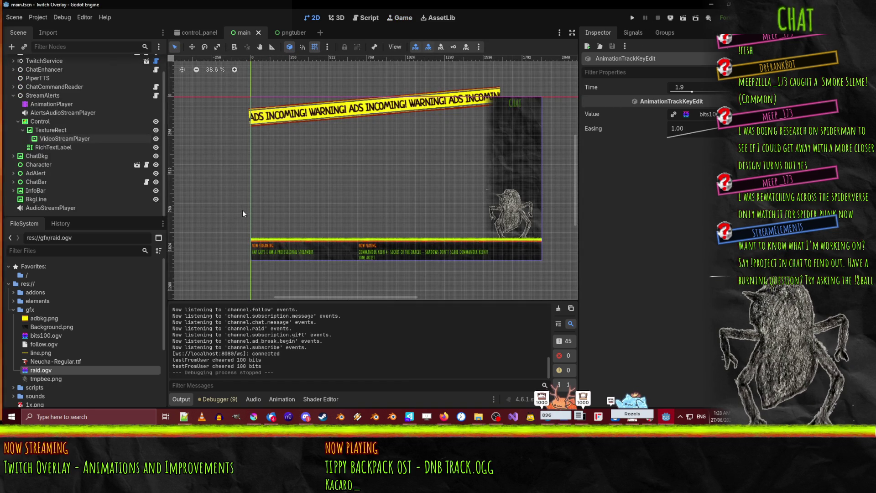
# - Move the bits animation's video visibility key earlier, toward 1 s
pyautogui.click(52, 104)
pyautogui.moveTo(321, 327); pyautogui.dragTo(280, 328)
pyautogui.scroll(3, 280, 318)
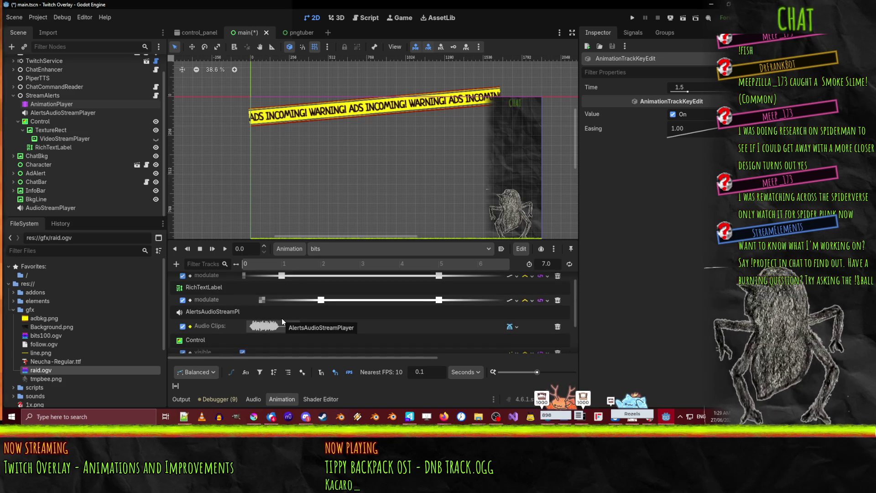
pyautogui.scroll(1, 281, 319)
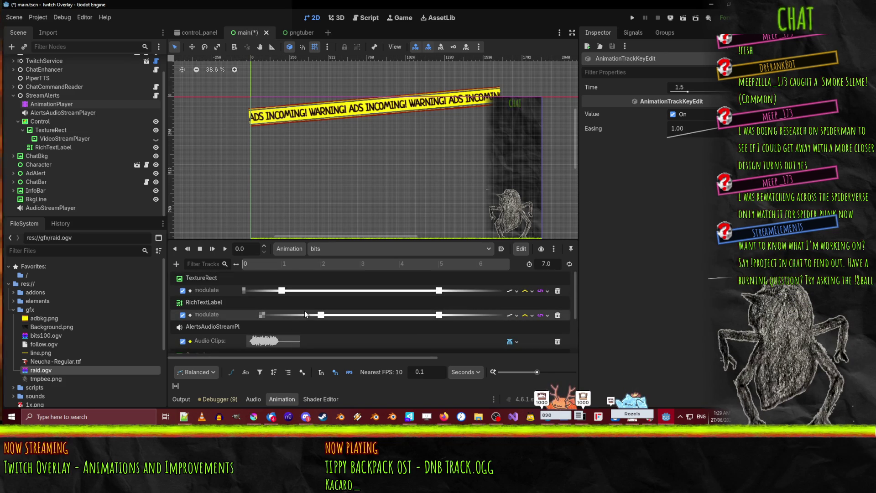
pyautogui.scroll(-5, 304, 314)
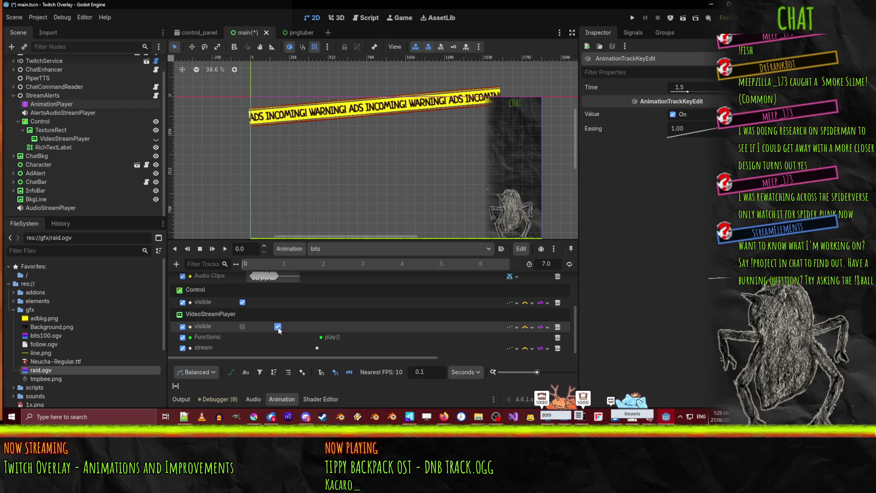
pyautogui.moveTo(299, 329)
pyautogui.mouseDown()
pyautogui.moveTo(288, 332)
pyautogui.moveTo(319, 337)
pyautogui.moveTo(280, 338)
pyautogui.moveTo(297, 349)
pyautogui.moveTo(274, 348)
pyautogui.mouseUp()
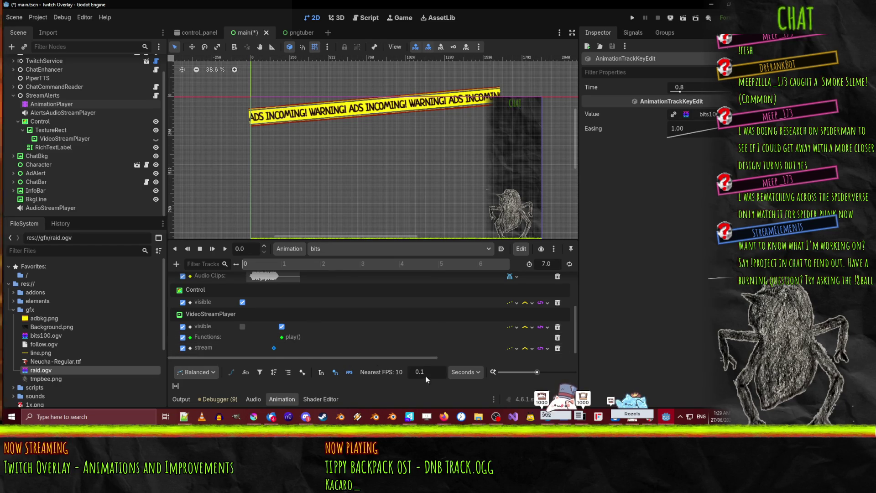
# - Set the snap to 0.05, move the play() key to 0.95 s, scrub to check, and save
pyautogui.press('BackSpace')
pyautogui.write('05')
pyautogui.press('Return')
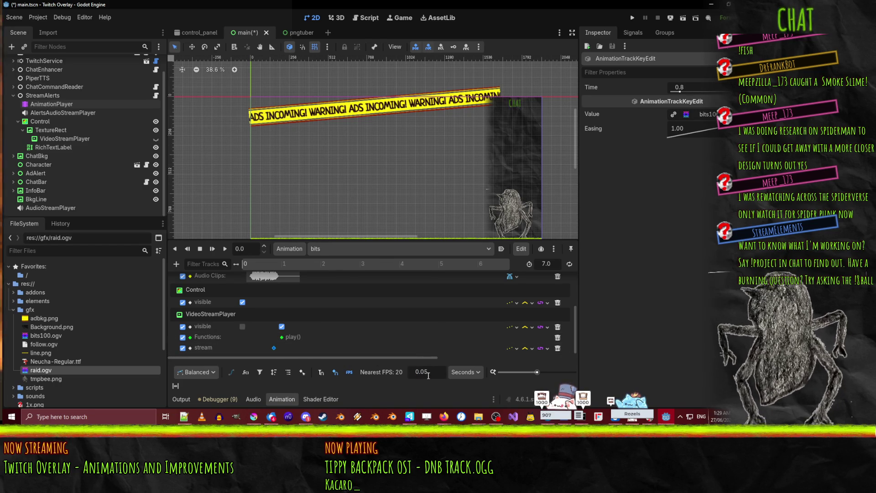
pyautogui.moveTo(282, 337); pyautogui.dragTo(278, 342)
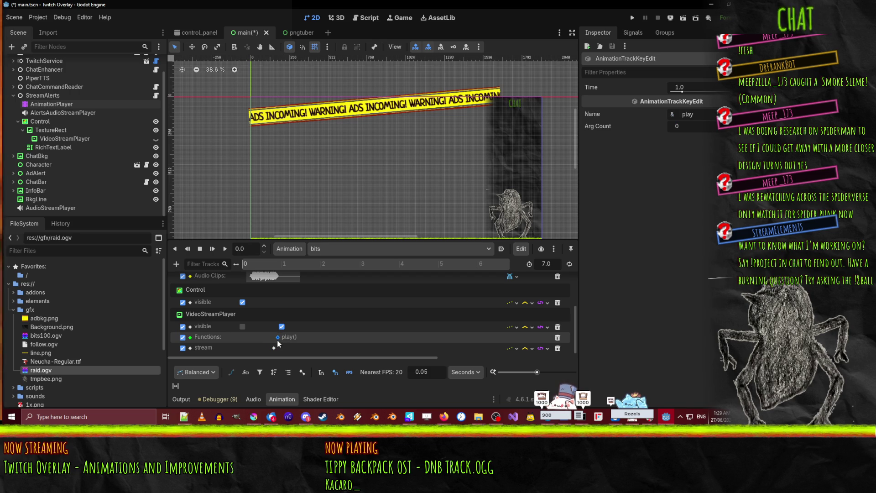
pyautogui.click(282, 265)
pyautogui.moveTo(282, 268)
pyautogui.mouseDown()
pyautogui.moveTo(291, 269)
pyautogui.moveTo(145, 275)
pyautogui.mouseUp()
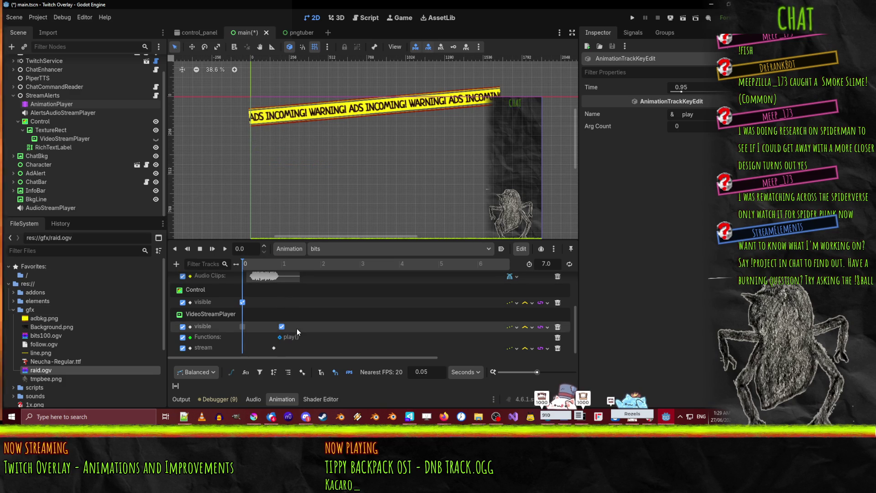
pyautogui.hotkey('ctrl', 's')
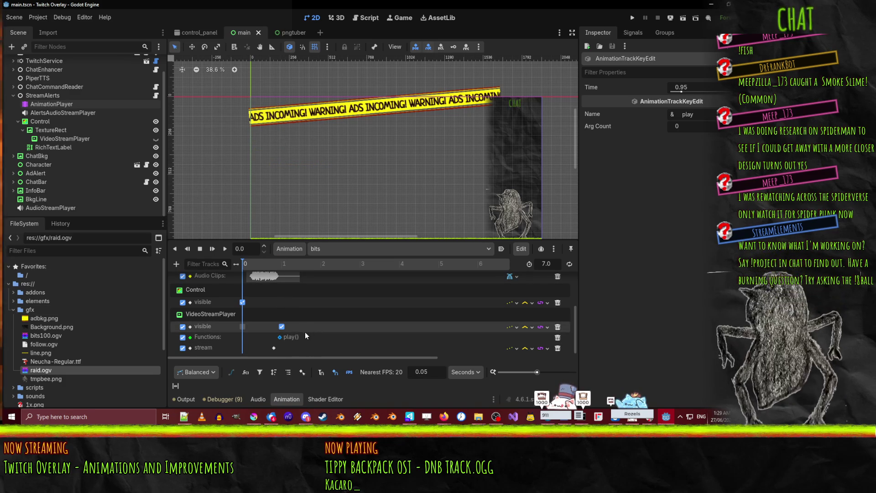
pyautogui.click(363, 248)
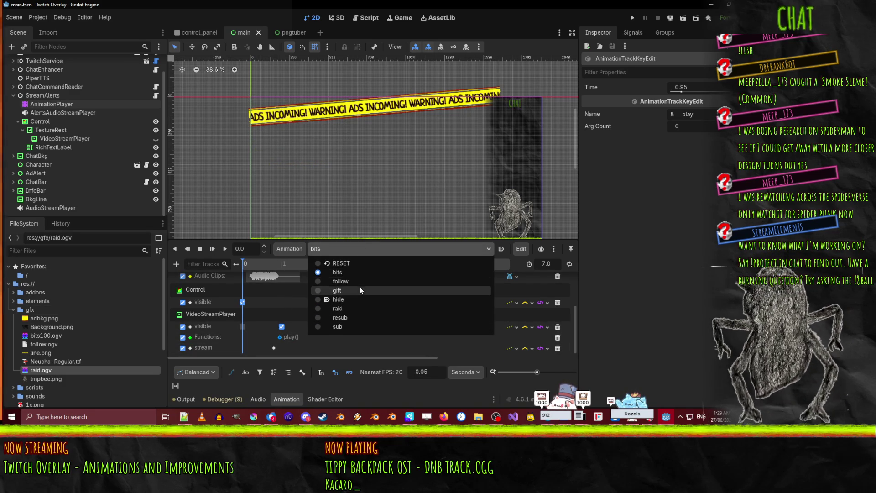
pyautogui.click(359, 281)
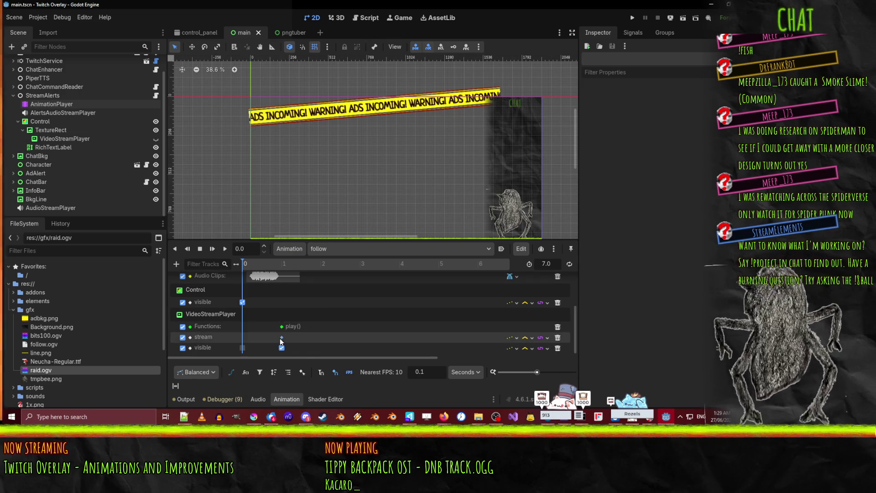
pyautogui.click(282, 327)
pyautogui.moveTo(279, 328); pyautogui.dragTo(274, 327)
pyautogui.click(433, 372)
pyautogui.write('0.')
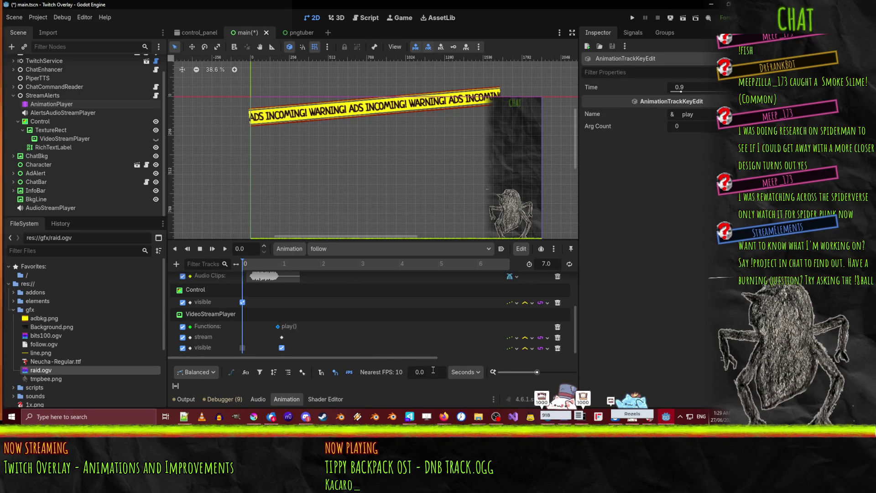
pyautogui.write('5')
pyautogui.press('Return')
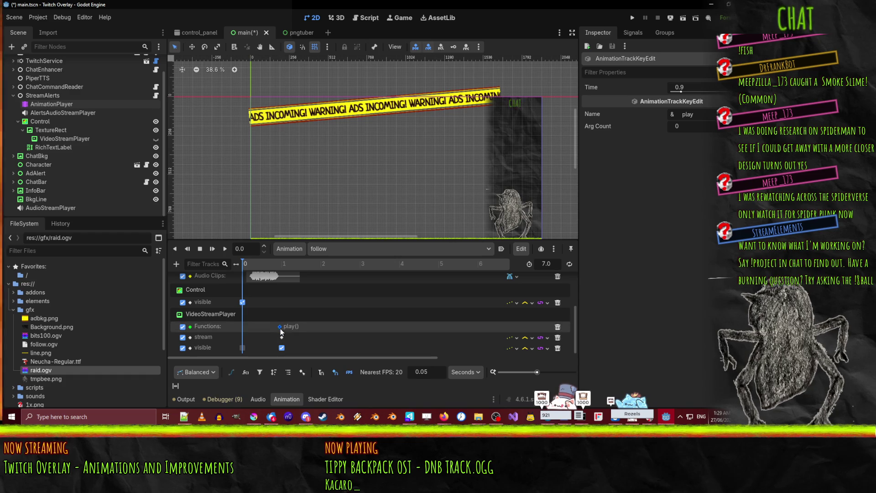
pyautogui.click(282, 337)
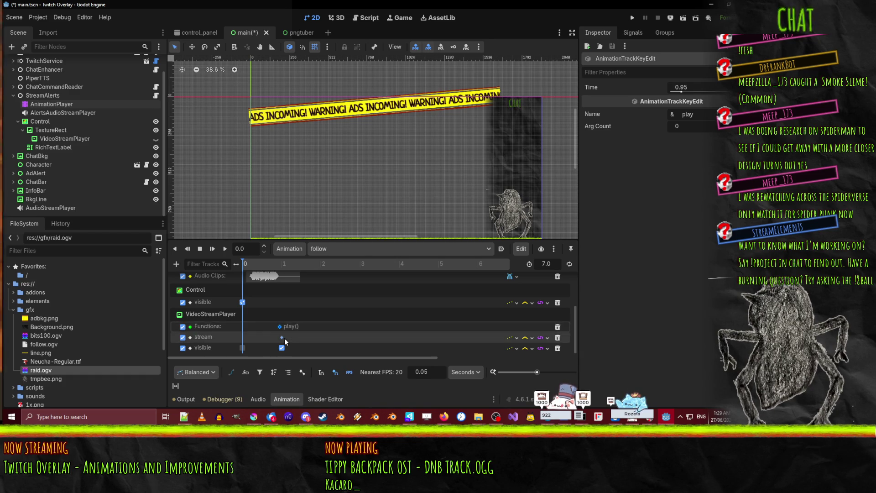
pyautogui.moveTo(280, 338); pyautogui.dragTo(278, 337)
pyautogui.hotkey('ctrl', 's')
pyautogui.scroll(3, 252, 284)
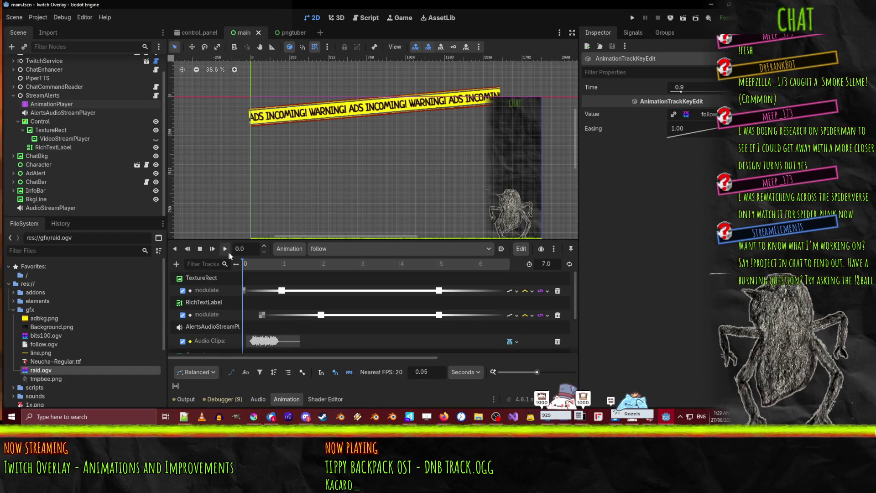
pyautogui.click(225, 249)
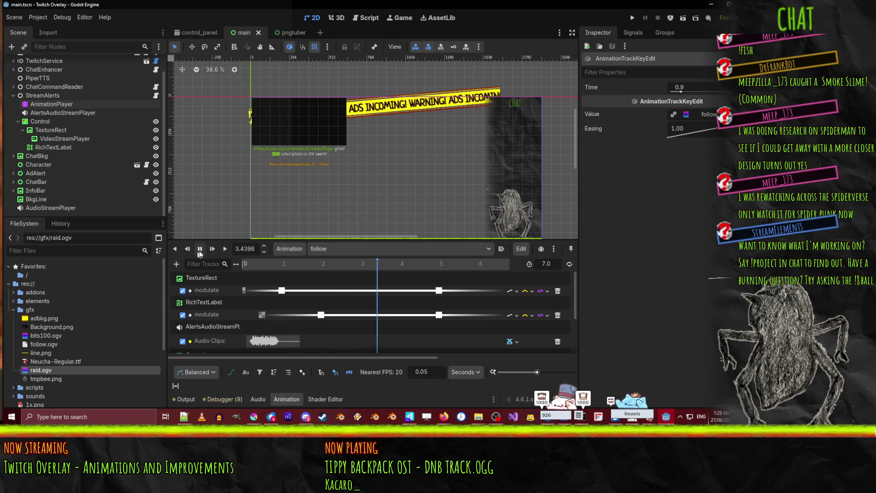
pyautogui.scroll(-3, 287, 317)
pyautogui.moveTo(402, 264); pyautogui.dragTo(221, 267)
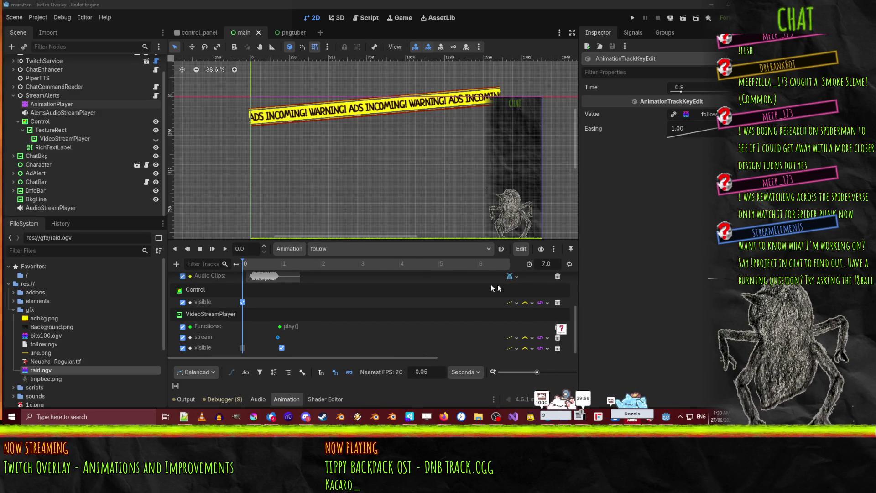
pyautogui.click(632, 18)
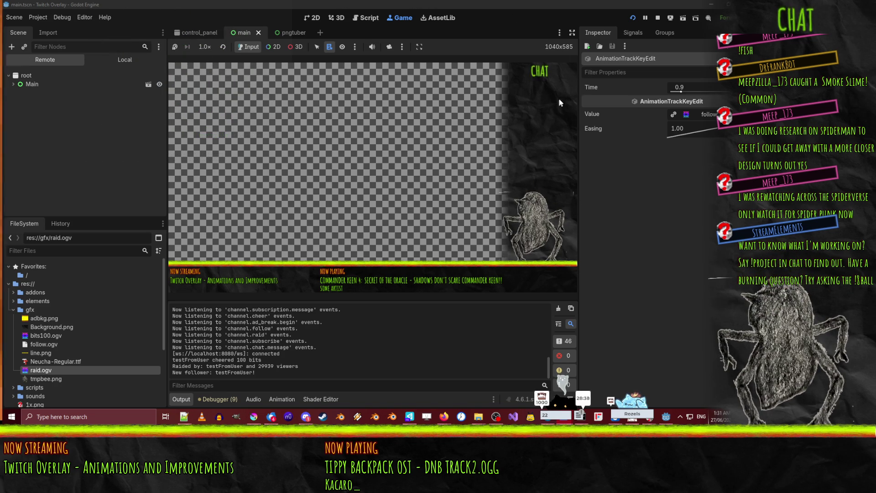
# - Stop the overlay test run and bring Perforce P4V to the front
pyautogui.click(658, 18)
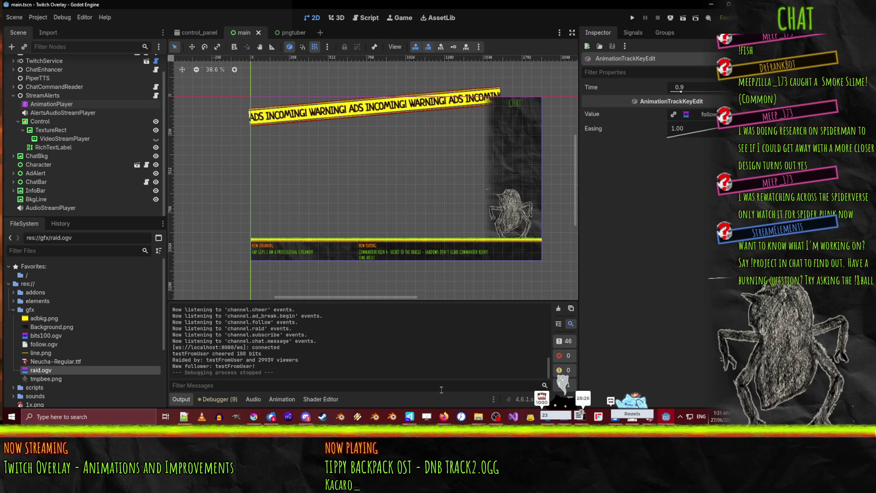
pyautogui.click(409, 417)
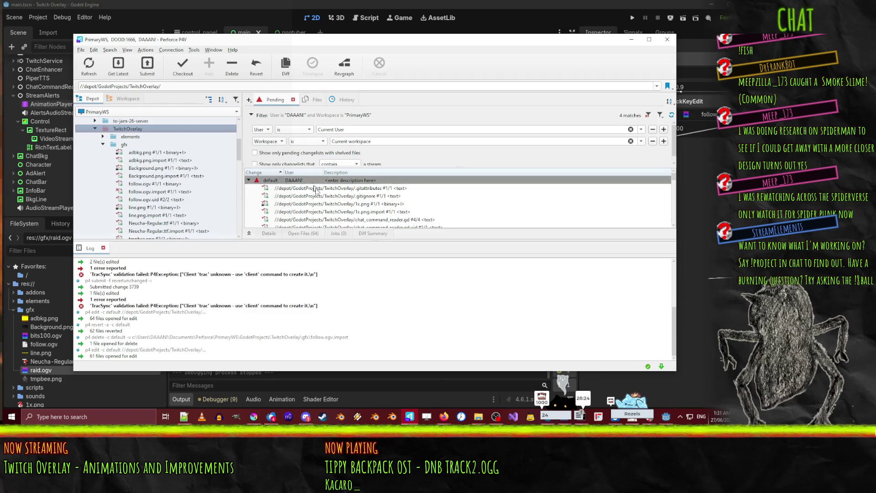
# - Revert unchanged files in the default pending changelist
pyautogui.rightClick(334, 181)
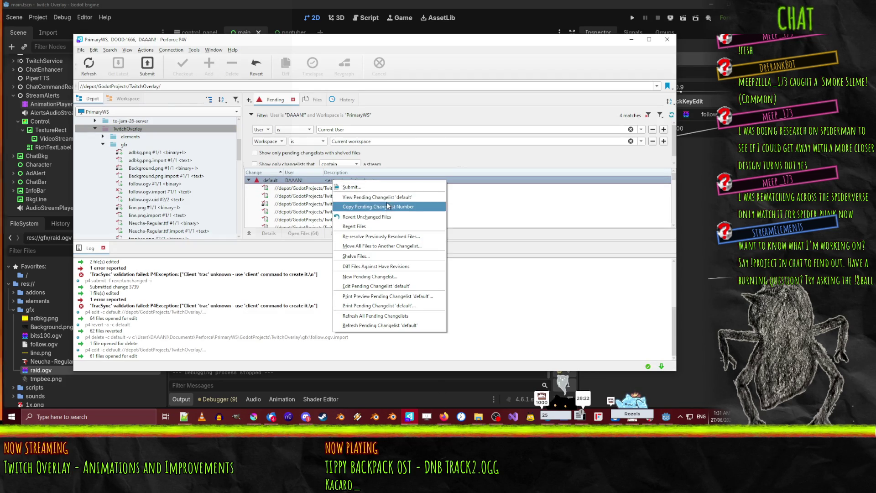
pyautogui.click(394, 217)
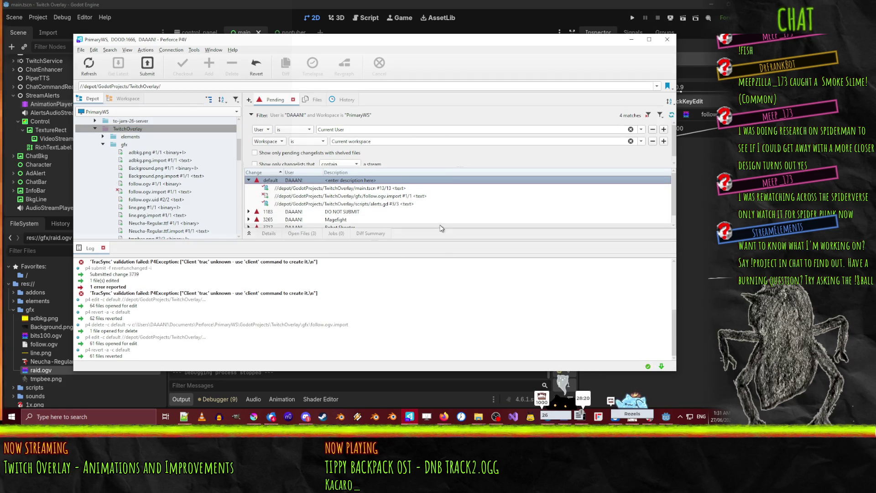
pyautogui.scroll(2, 154, 176)
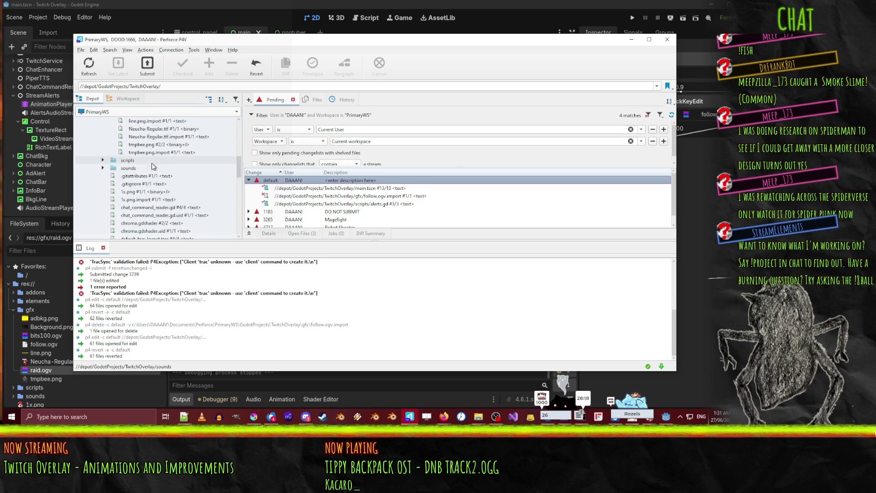
pyautogui.scroll(-1, 154, 176)
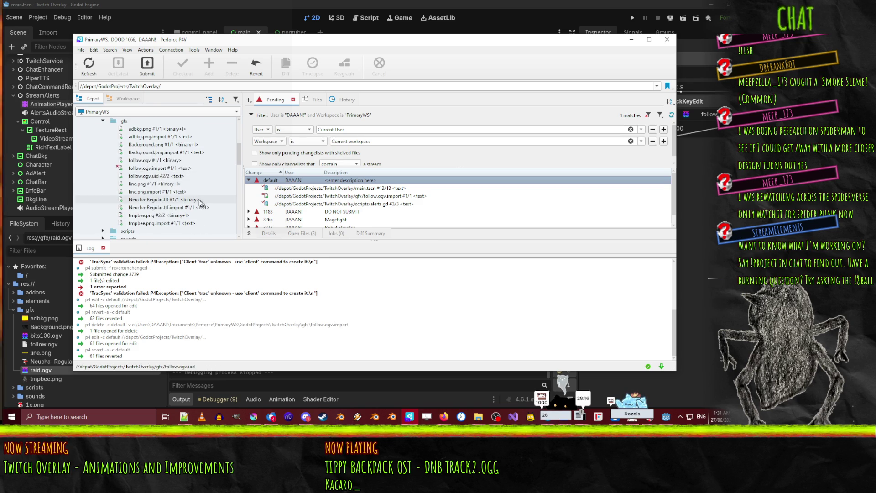
pyautogui.scroll(-1, 167, 159)
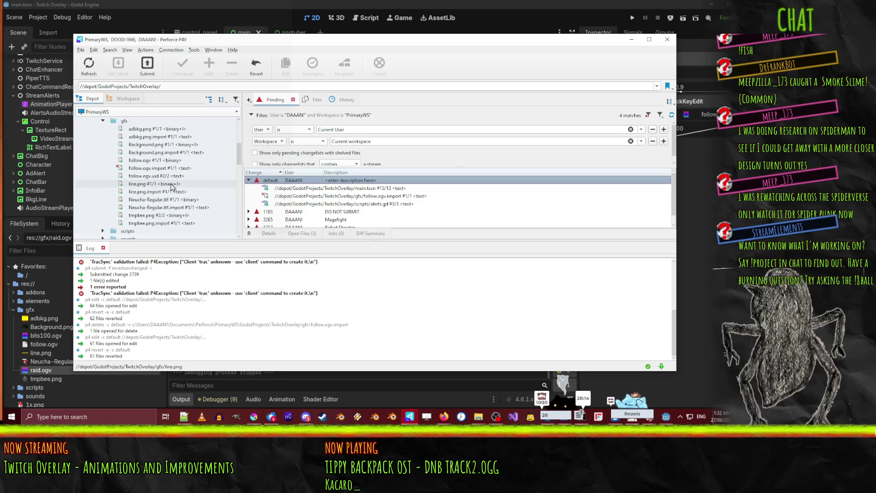
# - Add bits100.ogv, raid.ogv and their .uid files to the default changelist
pyautogui.click(124, 99)
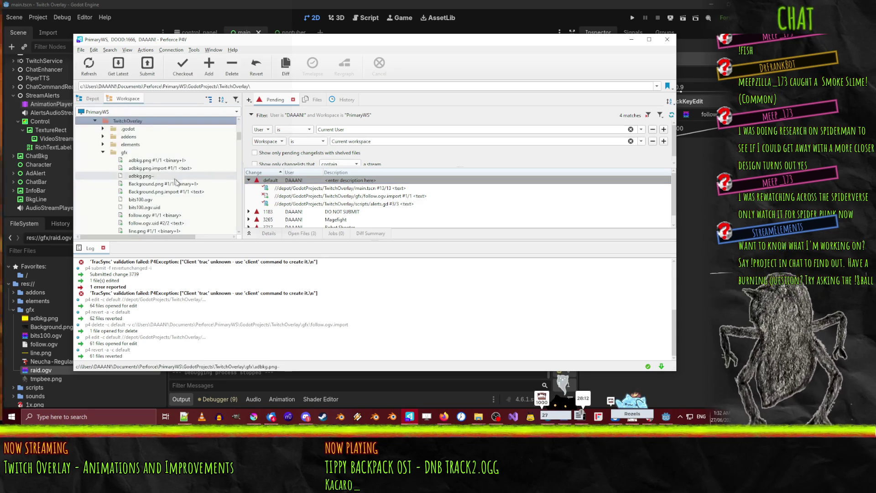
pyautogui.scroll(-1, 151, 163)
pyautogui.click(142, 129)
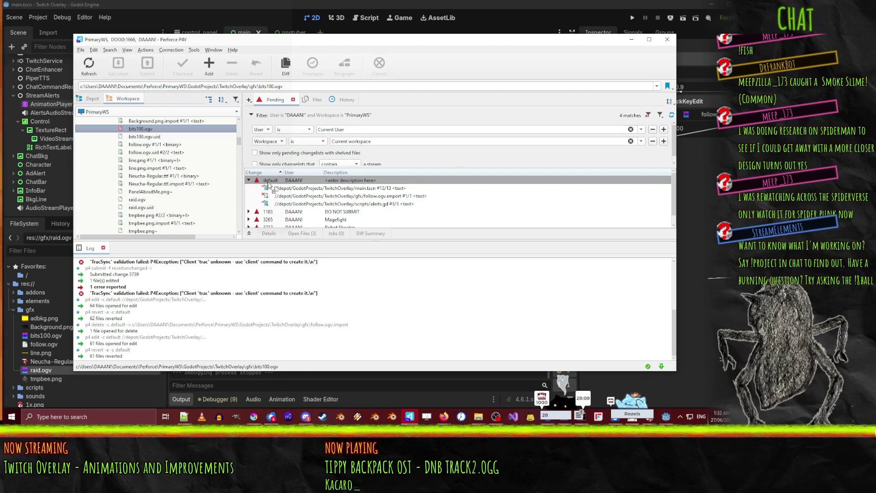
pyautogui.moveTo(271, 180); pyautogui.dragTo(271, 181)
pyautogui.moveTo(142, 137); pyautogui.dragTo(274, 185)
pyautogui.click(144, 208)
pyautogui.keyDown('shift'); pyautogui.click(144, 200); pyautogui.keyUp('shift')
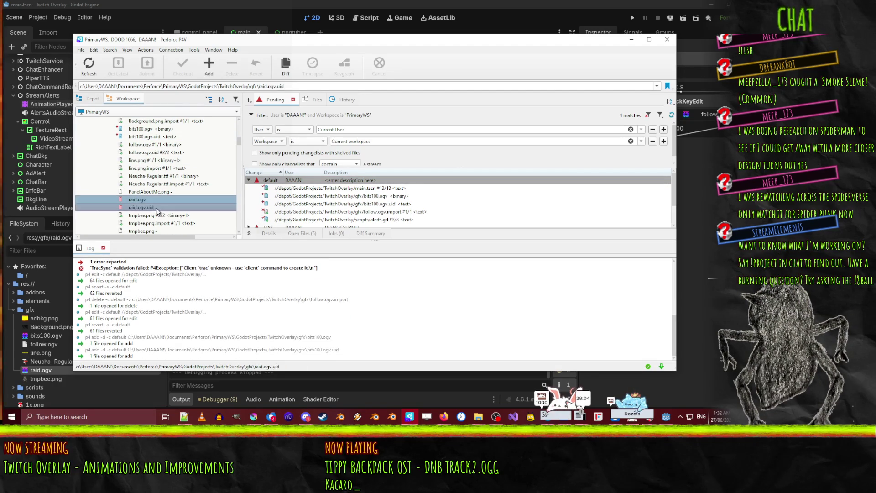
pyautogui.moveTo(143, 201); pyautogui.dragTo(276, 187)
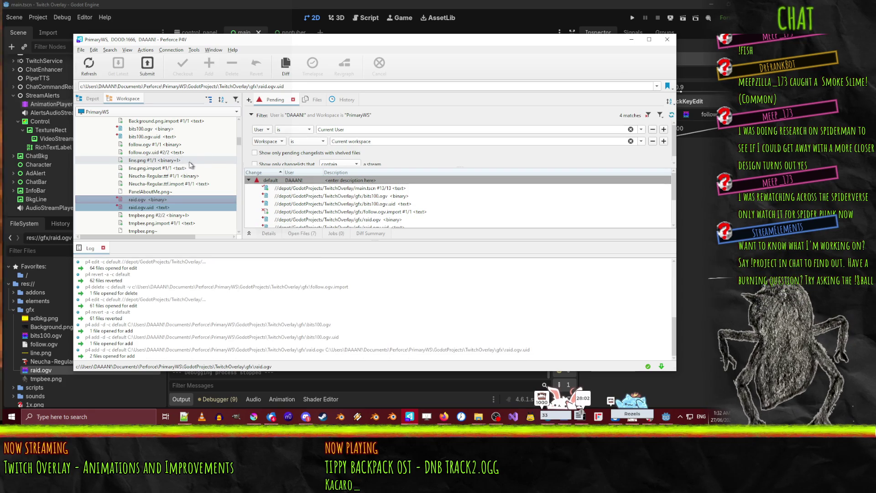
pyautogui.scroll(-2, 197, 182)
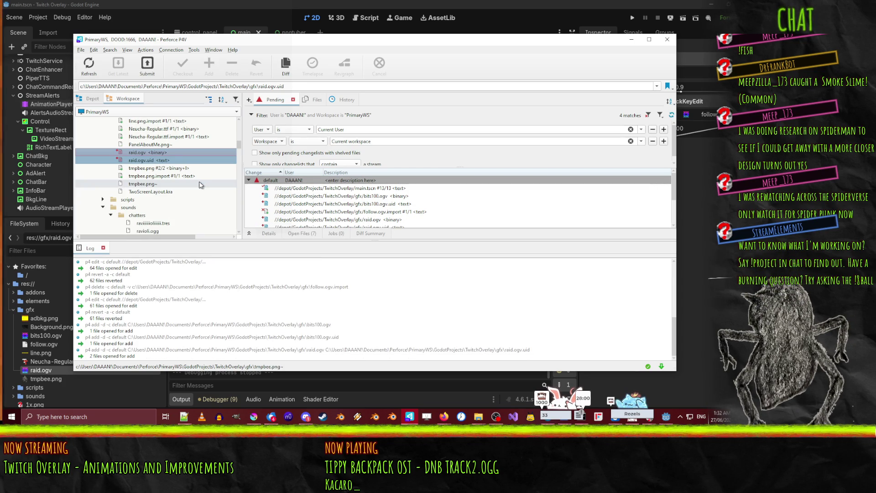
# - Submit the changelist with description 'fix busted follow video, add cheer and raid videos'
pyautogui.rightClick(294, 181)
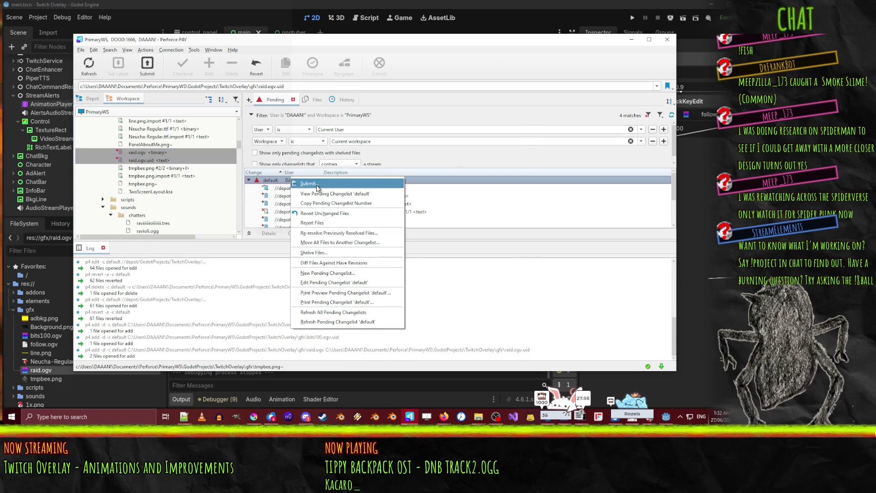
pyautogui.click(308, 183)
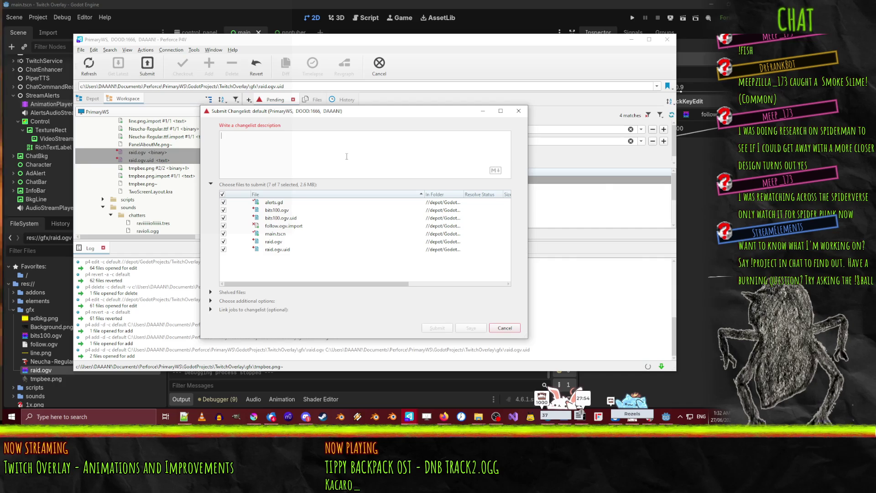
pyautogui.write('Twitch Overlay - Fix busted')
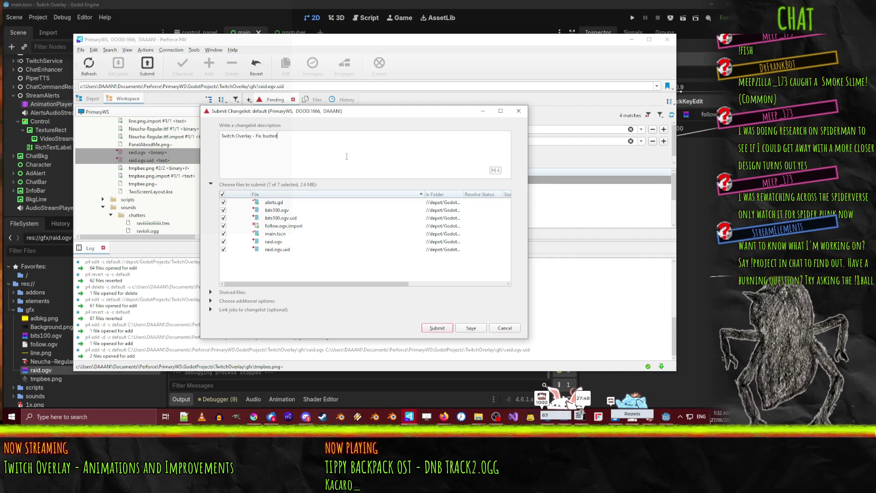
pyautogui.write('eo')
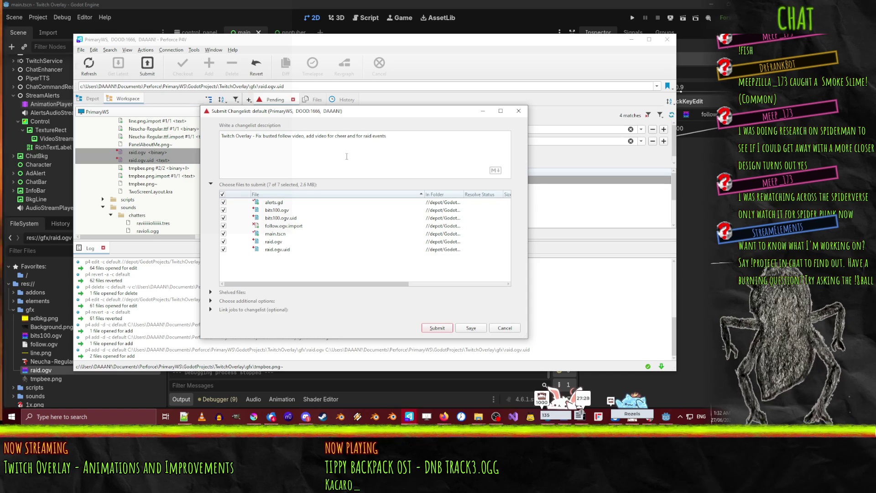
# - Submit the seven-file changelist as change 3740, clear the follow-up prompts, and bring up Joplin's TODO note
pyautogui.click(441, 330)
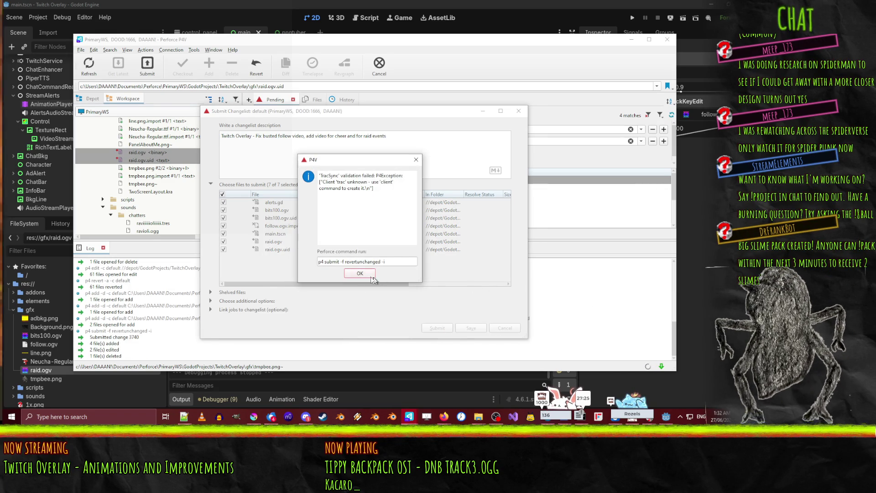
pyautogui.click(363, 273)
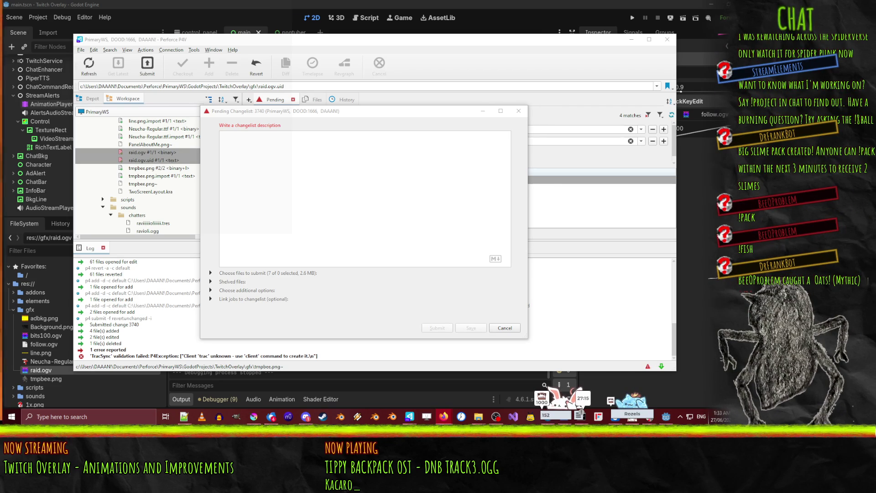
pyautogui.click(518, 111)
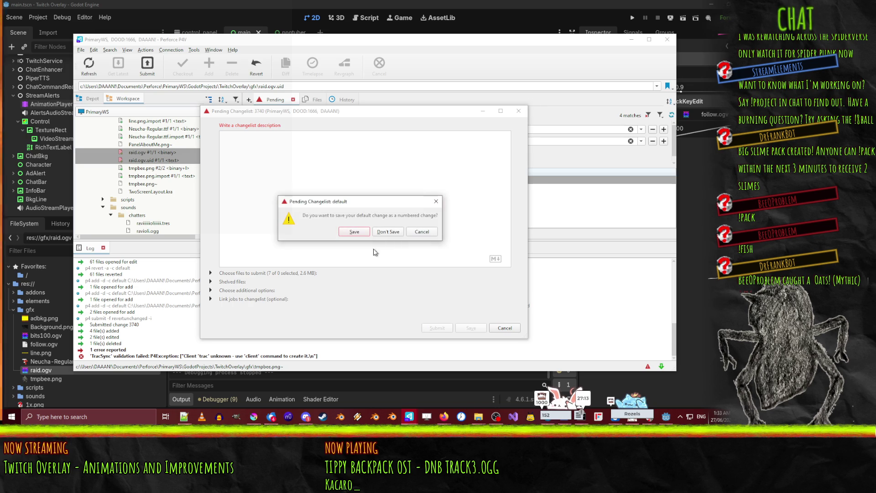
pyautogui.click(389, 232)
pyautogui.click(631, 40)
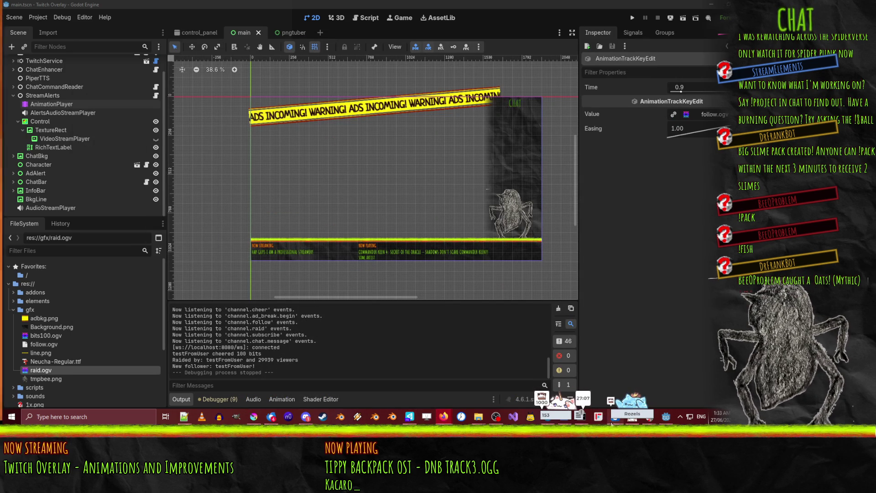
pyautogui.click(614, 417)
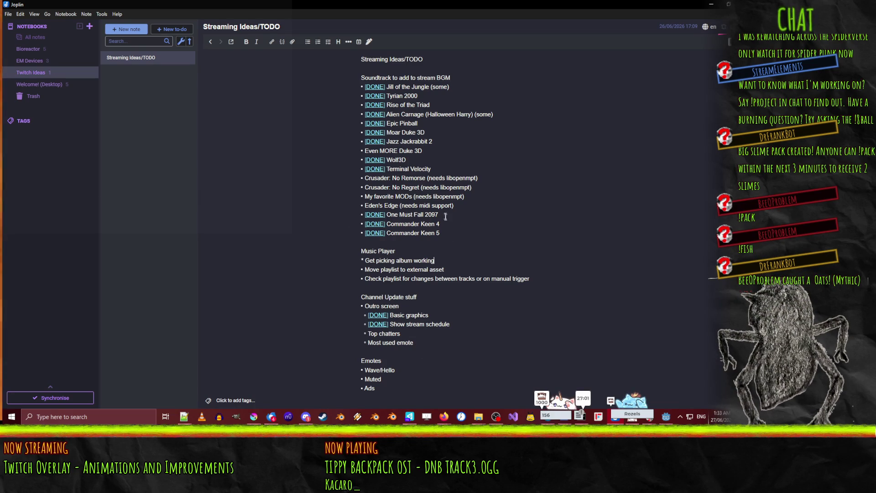
# - Change the middle Bits tier to 10-500 and the top tier to 500-900 Bits
pyautogui.scroll(-6, 428, 231)
pyautogui.scroll(1, 428, 232)
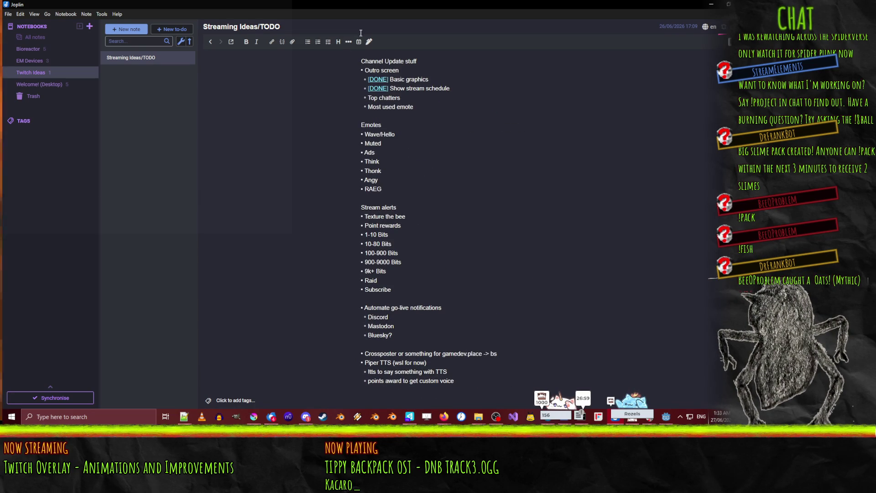
pyautogui.click(365, 225)
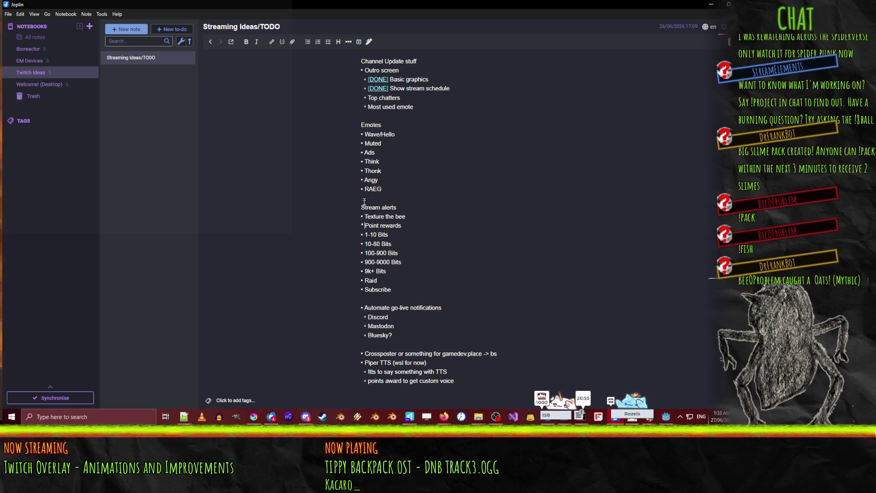
pyautogui.click(367, 254)
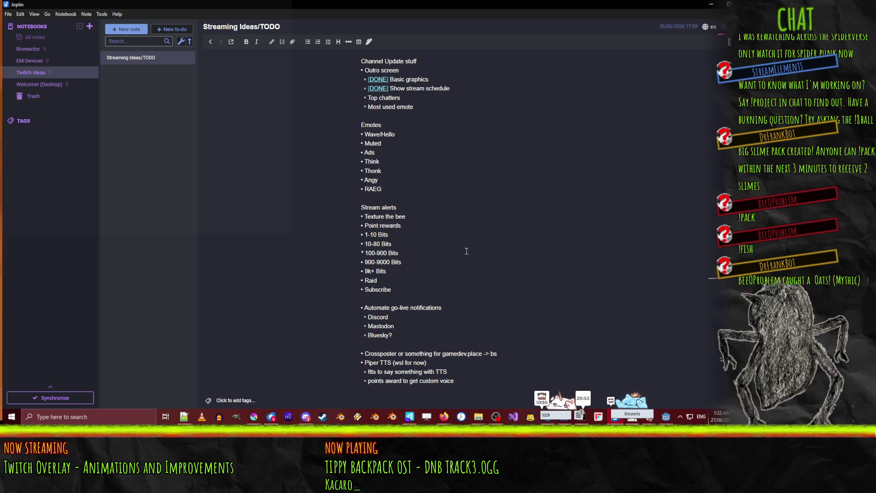
pyautogui.press('Up')
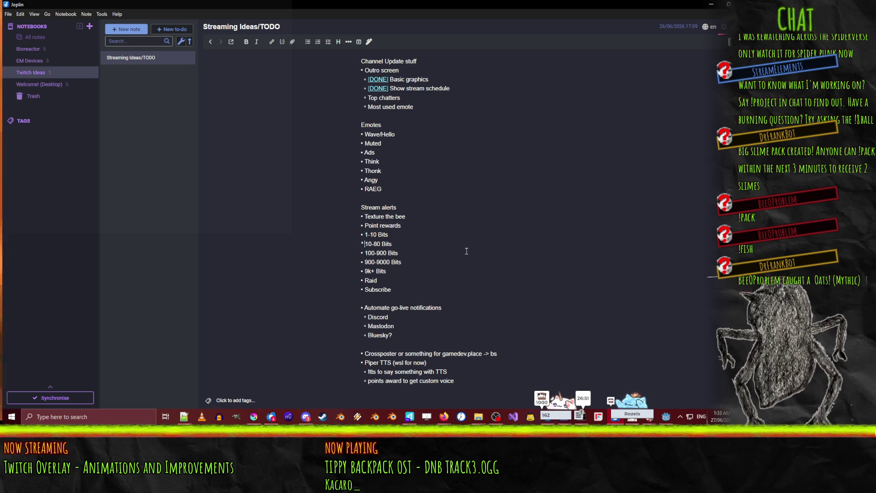
pyautogui.press('Up')
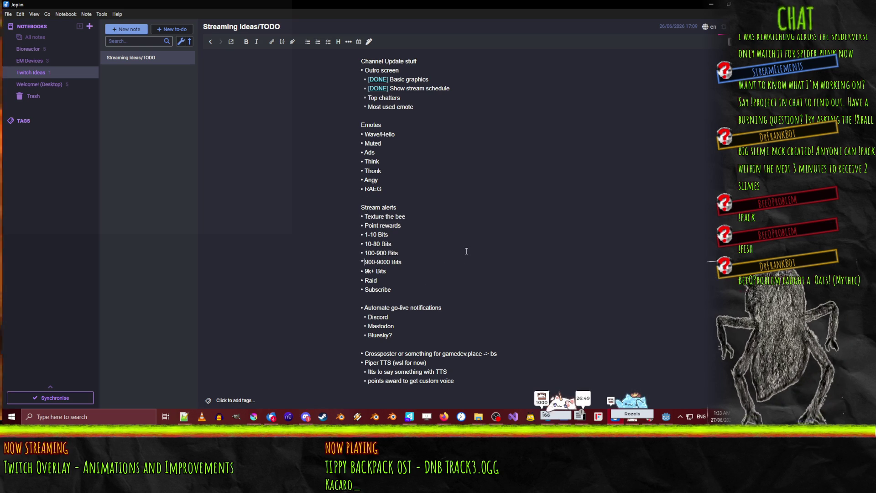
pyautogui.press('Down')
pyautogui.press('Down')
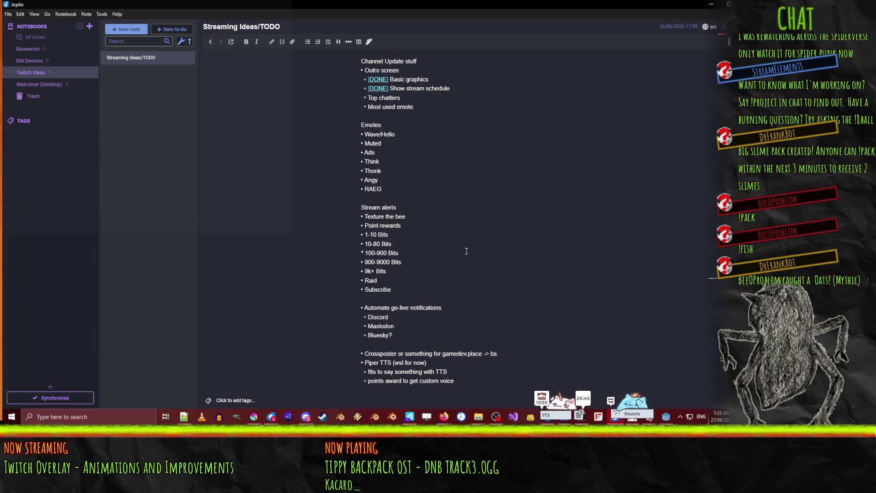
pyautogui.press('Up')
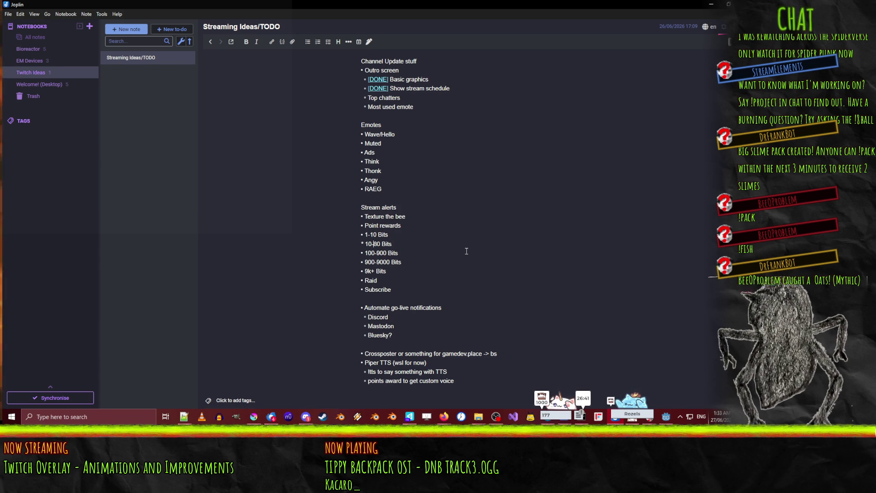
pyautogui.write('50')
pyautogui.press('Down')
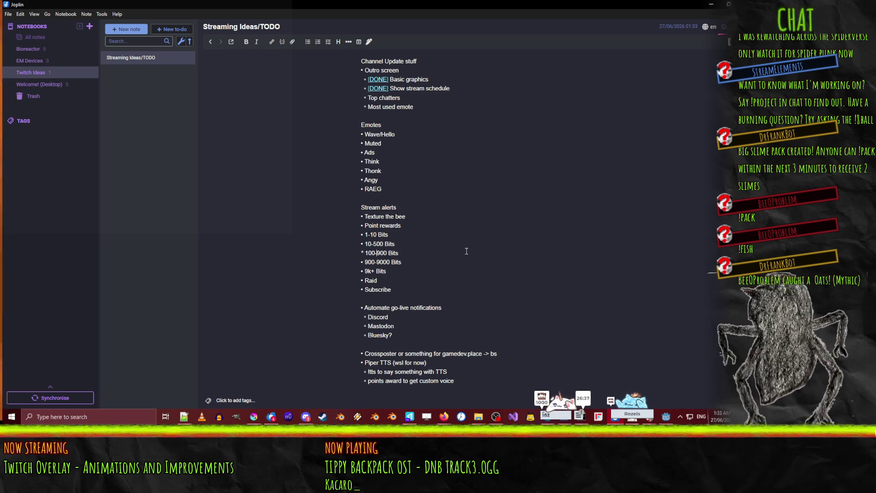
pyautogui.press('Delete')
pyautogui.write('5')
# - Mark the 50-500 Bits tier [DONE] and change the lowest tier to 1-50 Bits
pyautogui.press('Up')
pyautogui.write('[DONE')
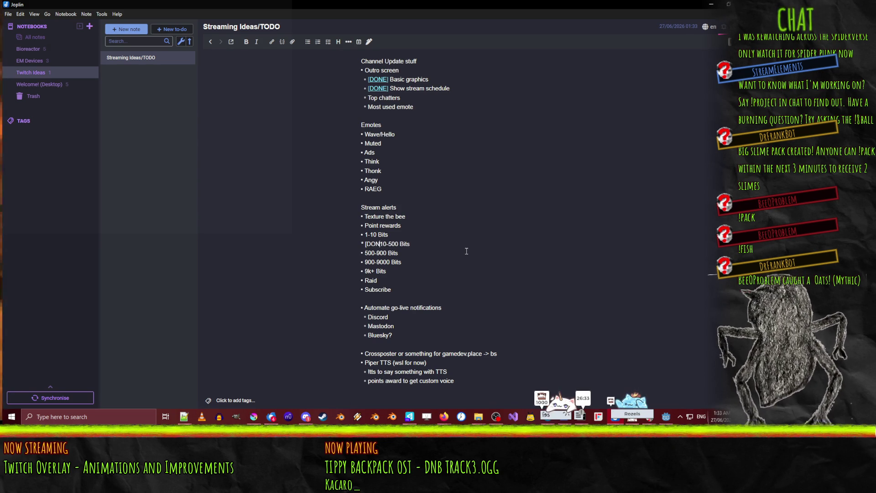
pyautogui.write(']')
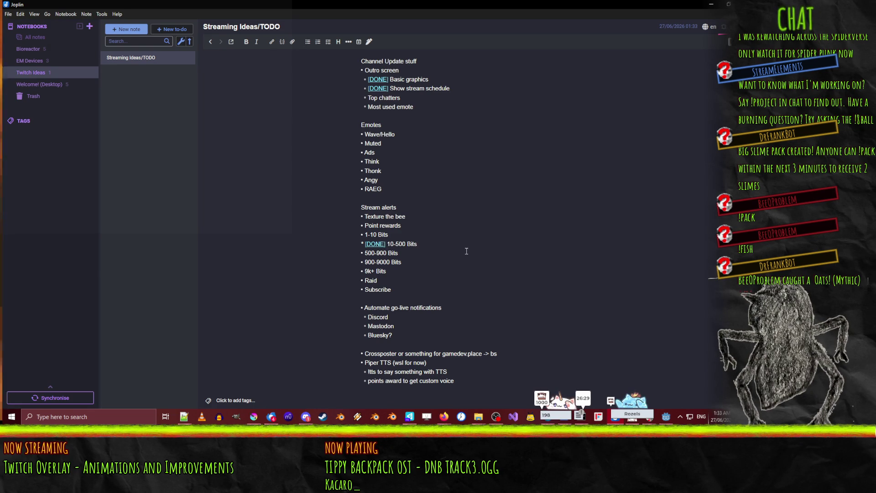
pyautogui.press('BackSpace')
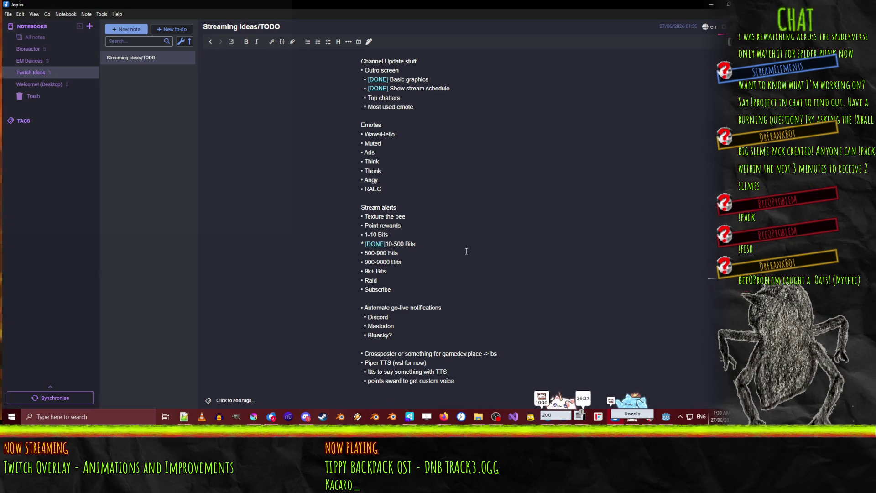
pyautogui.press('BackSpace')
pyautogui.write('5')
pyautogui.press('Up')
pyautogui.press('BackSpace')
pyautogui.write('5')
pyautogui.press('Down')
pyautogui.press('Down')
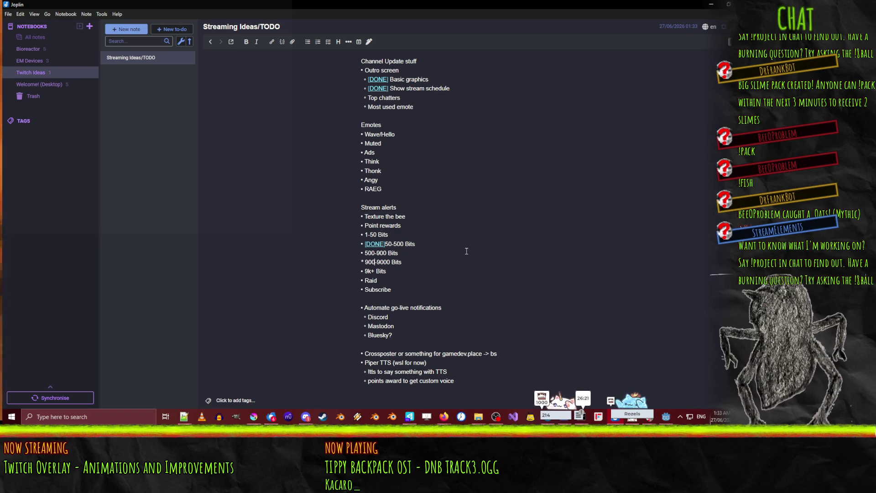
pyautogui.press('Down')
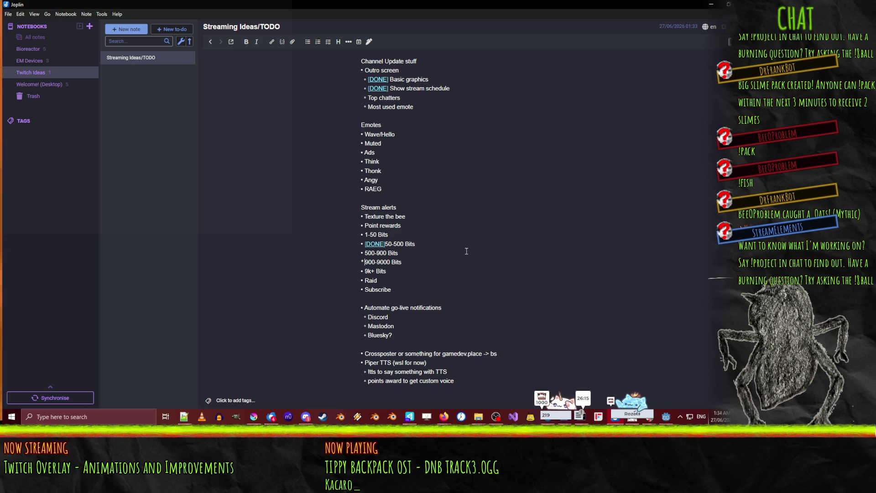
# - Prefix the Raid alert item with [DONE]
pyautogui.press('Home')
pyautogui.hotkey('shift', 'Down')
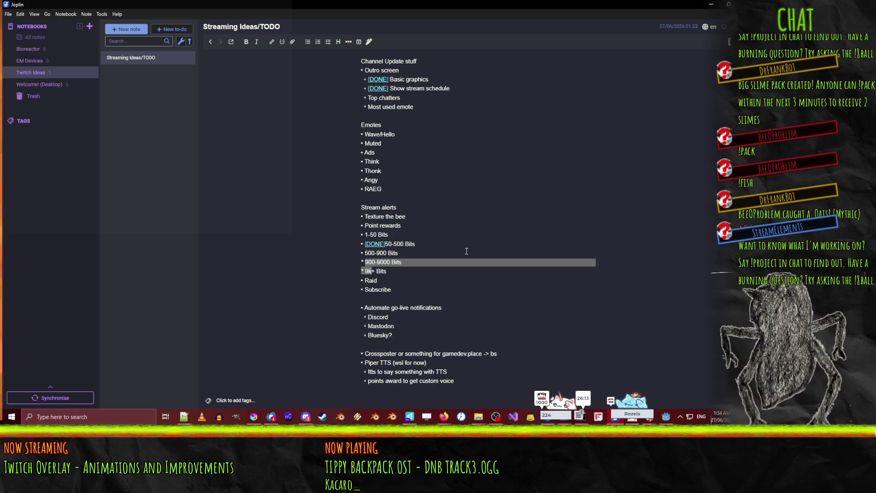
pyautogui.press('Left')
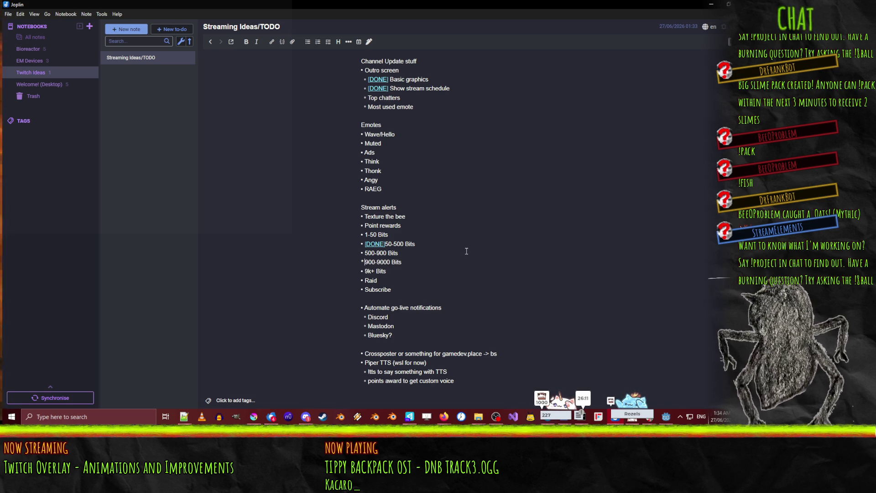
pyautogui.press('Down')
pyautogui.press('Down')
pyautogui.press('Down')
pyautogui.press('Up')
pyautogui.press('Up')
pyautogui.press('Up')
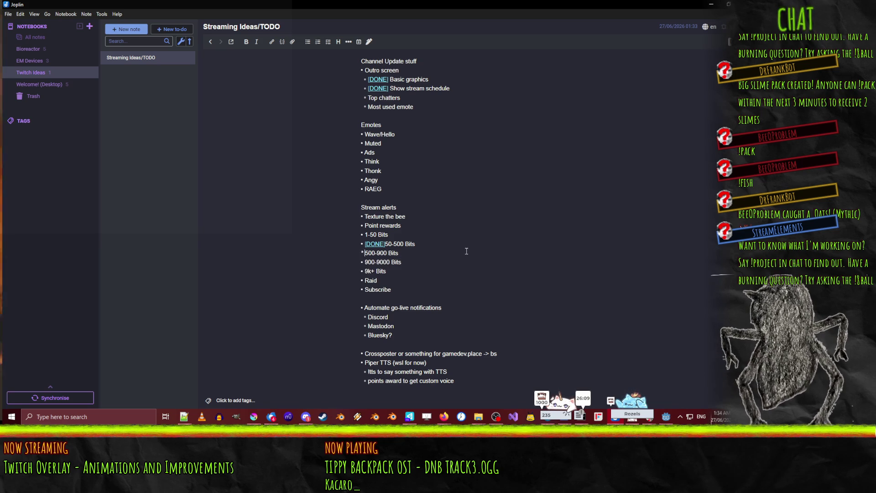
pyautogui.press('Down')
pyautogui.press('Down')
pyautogui.press('Down')
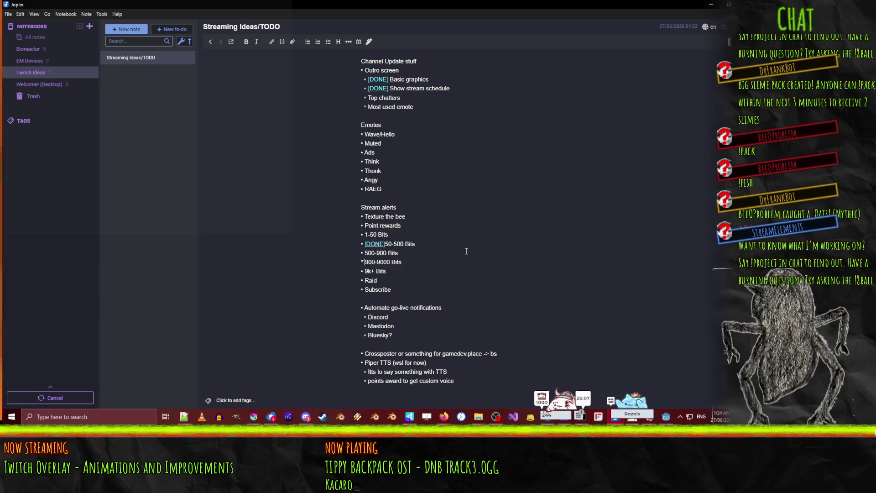
pyautogui.press('Down')
pyautogui.press('Down')
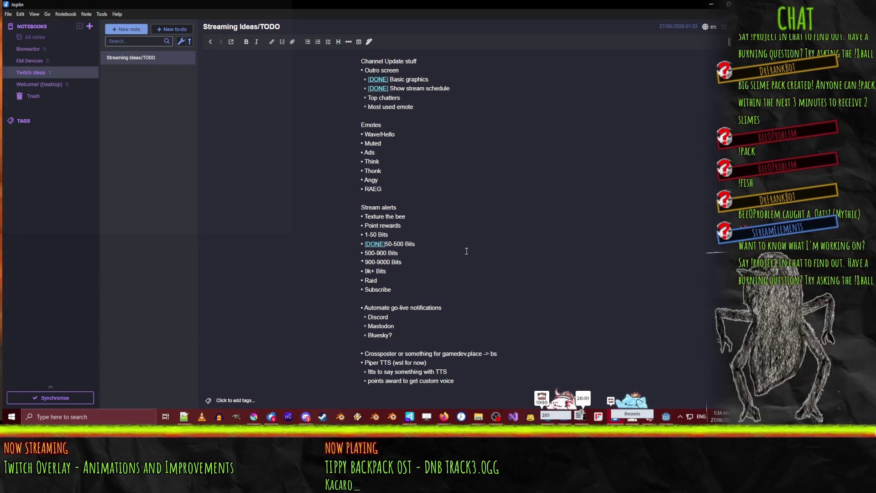
pyautogui.press('Down')
pyautogui.press('Up')
pyautogui.press('Up')
pyautogui.press('Up')
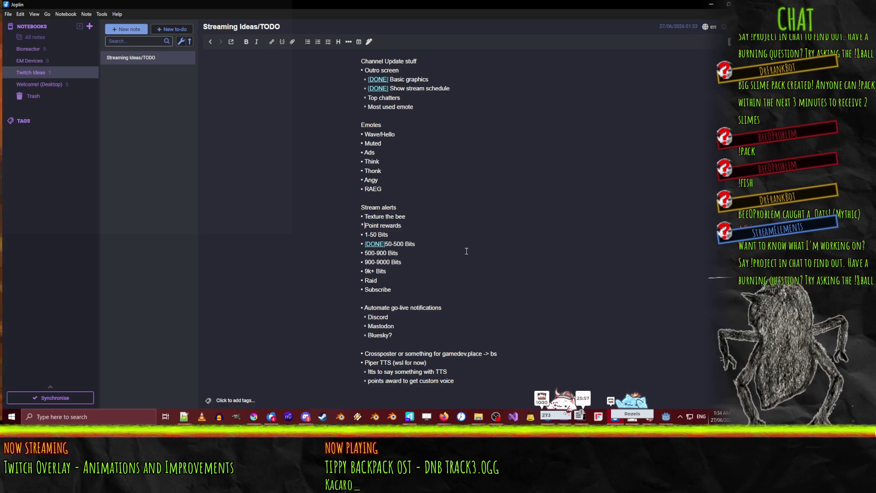
pyautogui.press('Down')
pyautogui.press('Down')
pyautogui.press('Down')
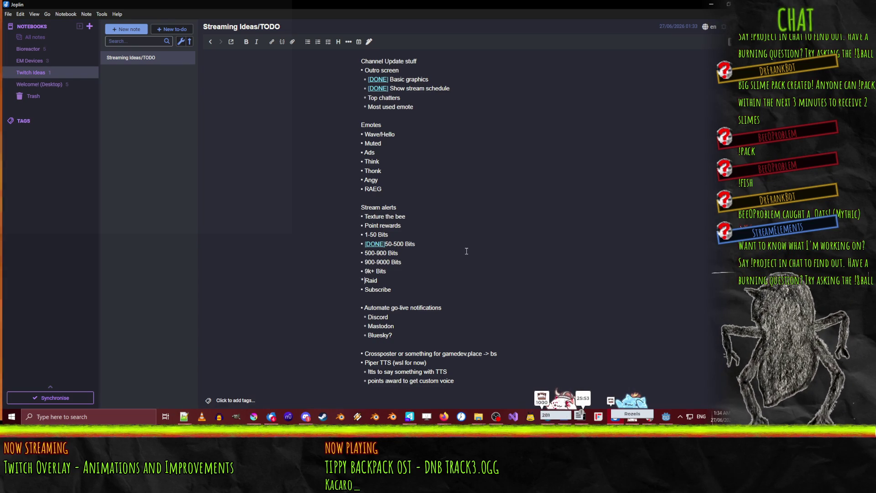
pyautogui.write('DONE]')
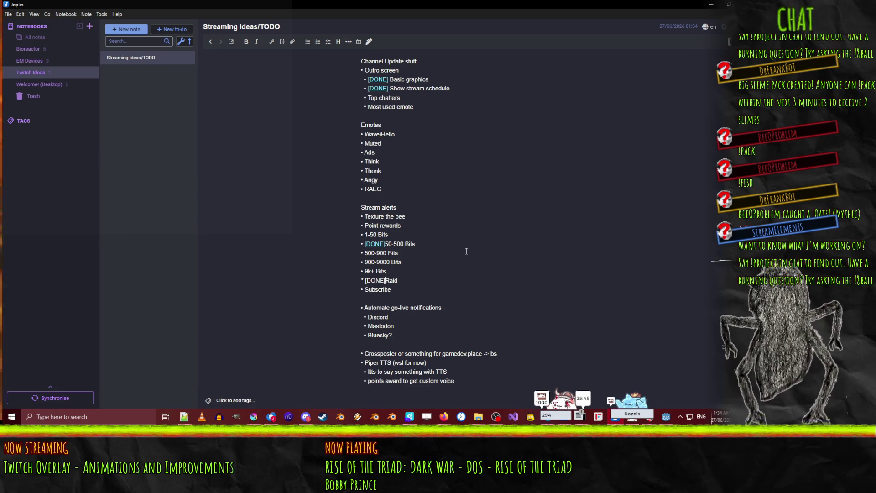
pyautogui.press('Down')
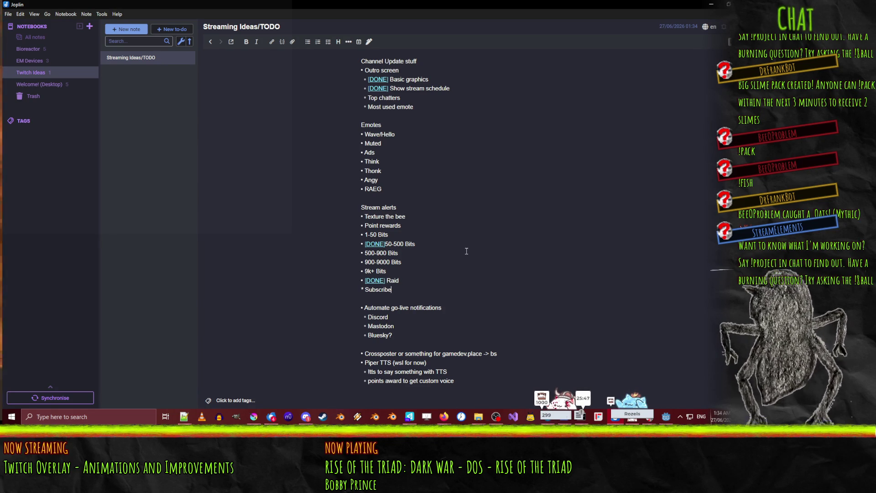
# - Add a new '[DONE] Follow' alert item on its own line below Subscribe
pyautogui.press('Return')
pyautogui.write('Follow')
pyautogui.press('Home')
pyautogui.press('BackSpace')
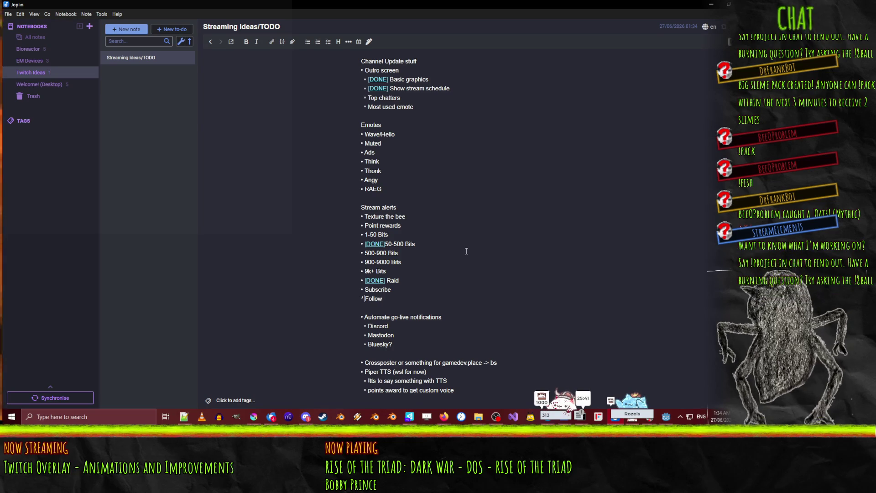
pyautogui.write('[DONE]')
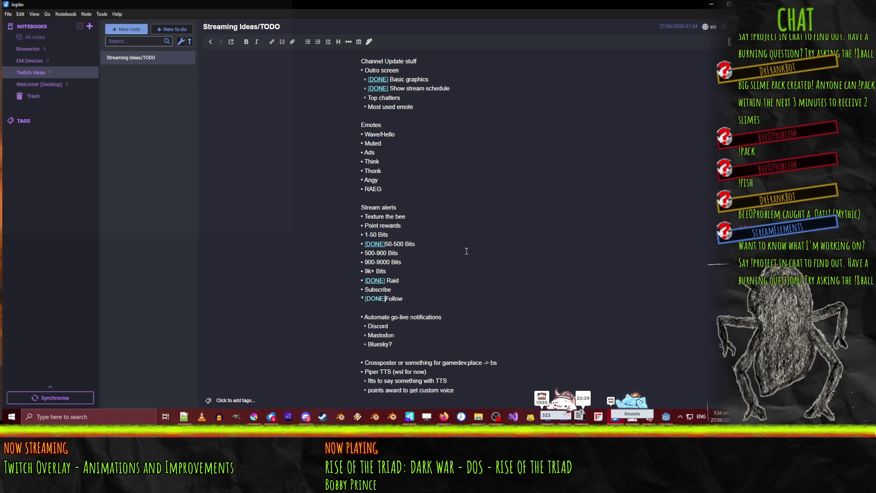
pyautogui.press('Home')
pyautogui.press('BackSpace')
pyautogui.press('Delete')
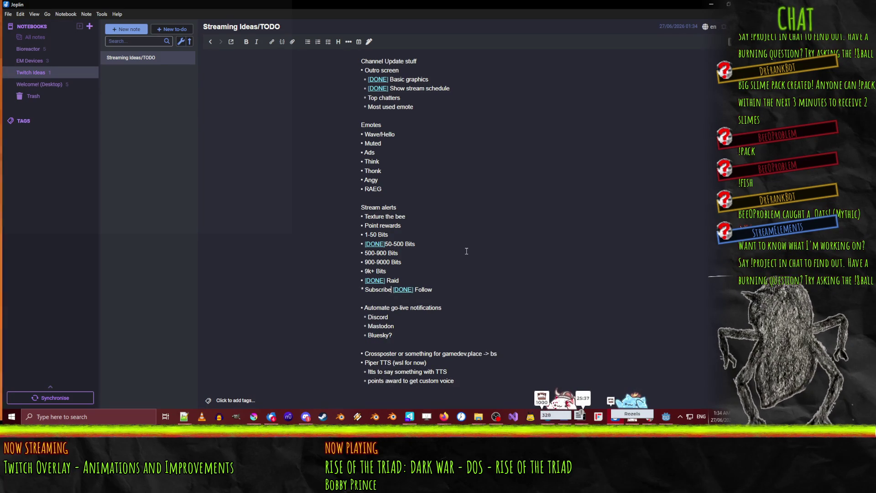
pyautogui.press('Return')
pyautogui.press('Up')
pyautogui.press('Up')
pyautogui.press('Up')
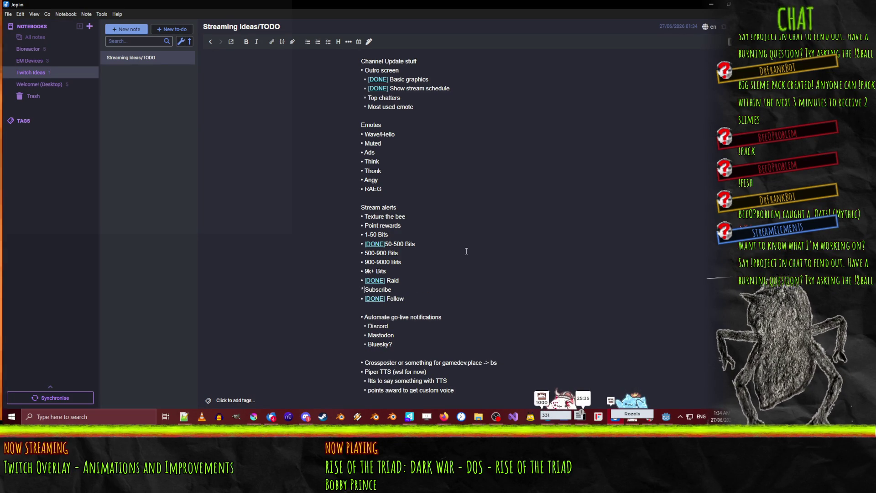
pyautogui.press('Up')
pyautogui.press('Up')
pyautogui.press('Up')
pyautogui.press('Up')
pyautogui.press('Up')
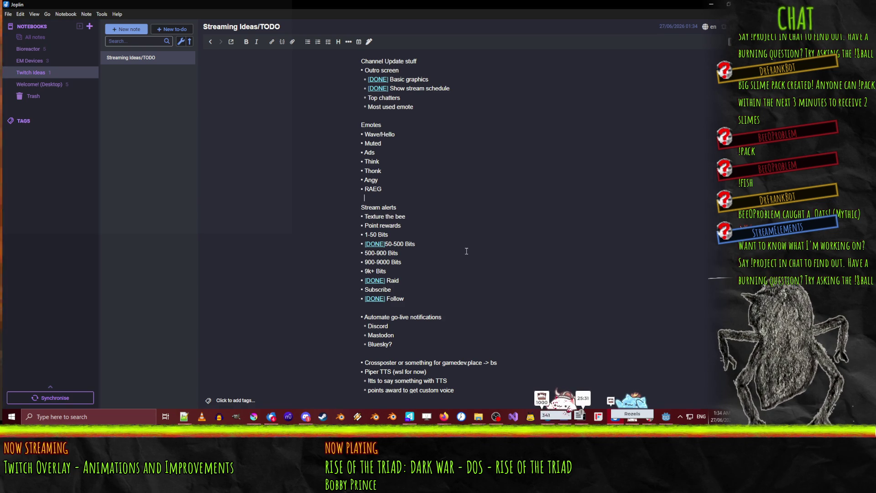
pyautogui.scroll(-3, 413, 228)
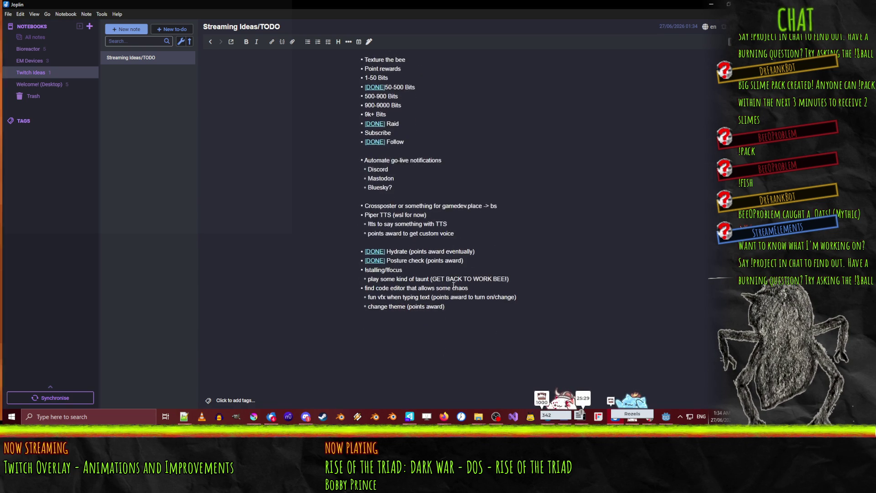
pyautogui.scroll(10, 479, 262)
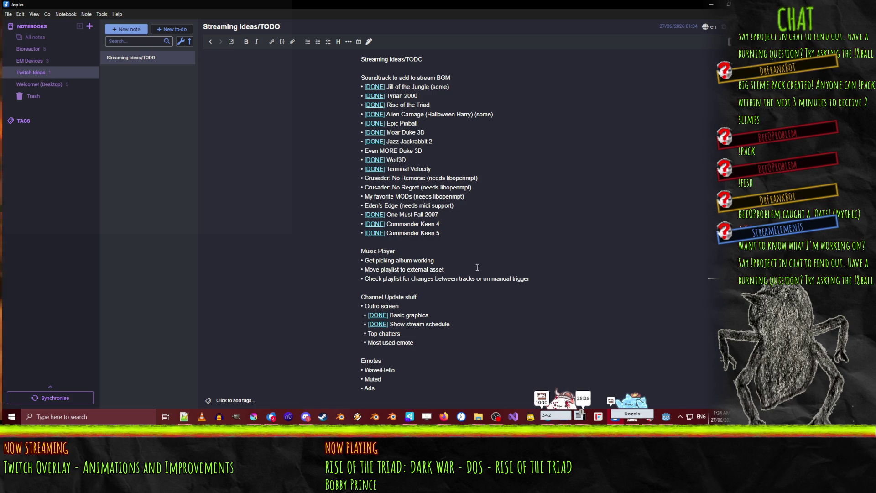
pyautogui.scroll(-5, 485, 225)
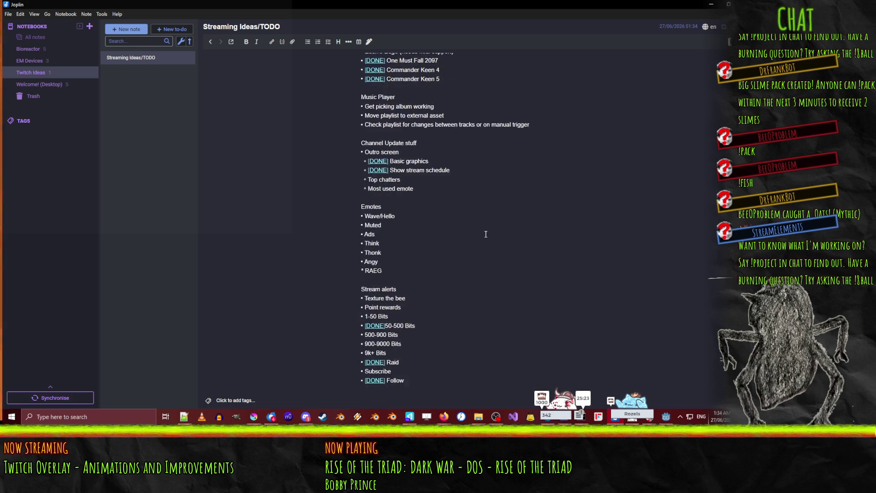